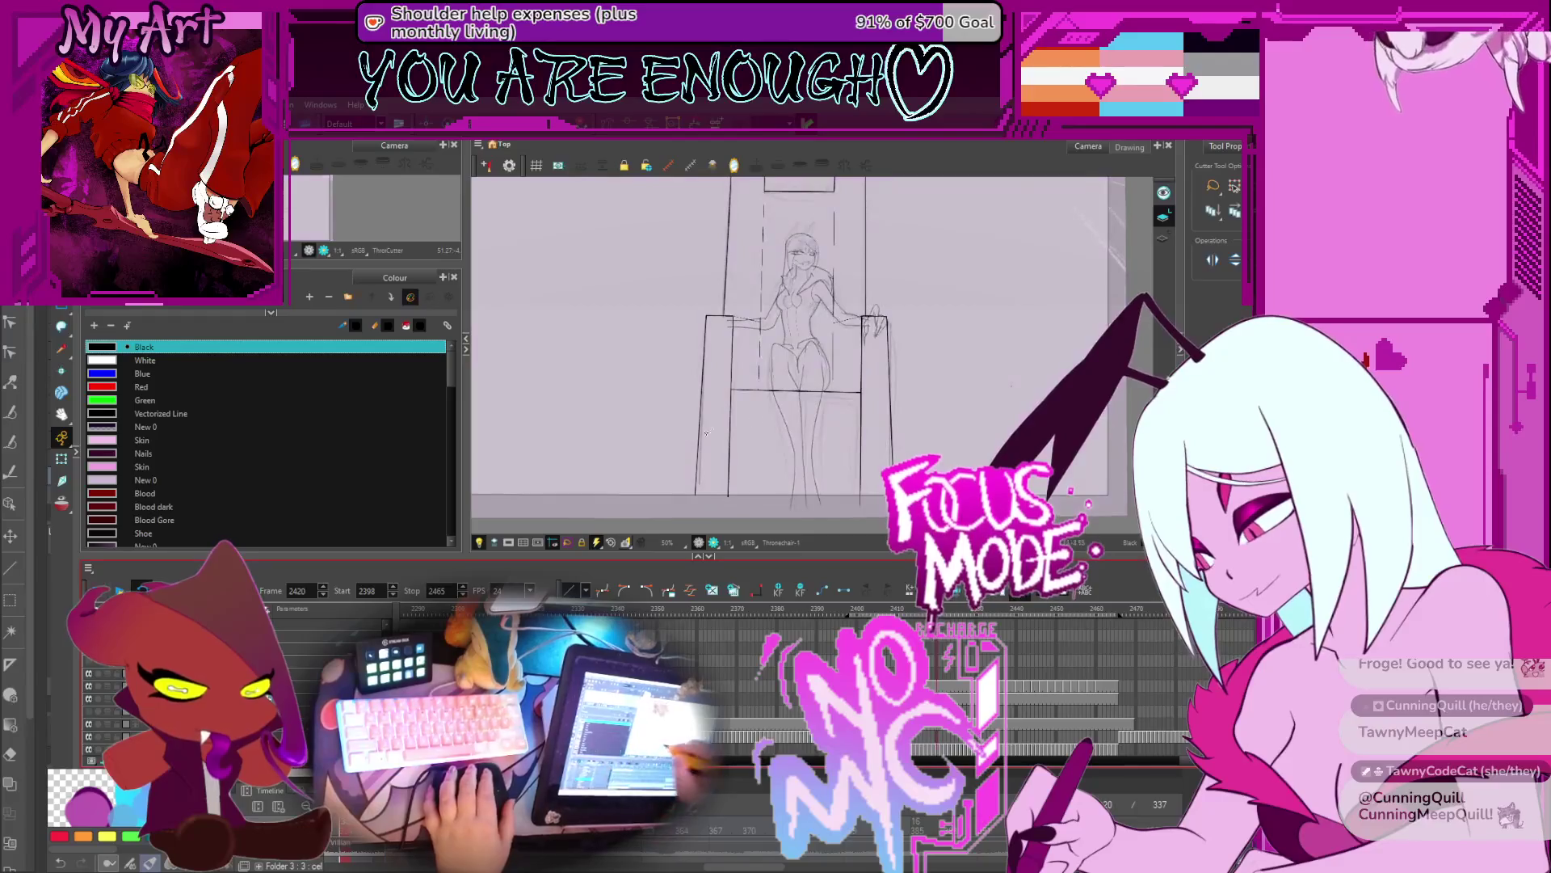
Step: Zoom to the hand on frame 2432 and select its strokes, using whole-stroke and lasso selection
{"action": "scroll", "coordinate": [853, 382], "scroll_direction": "up", "scroll_amount": 2}
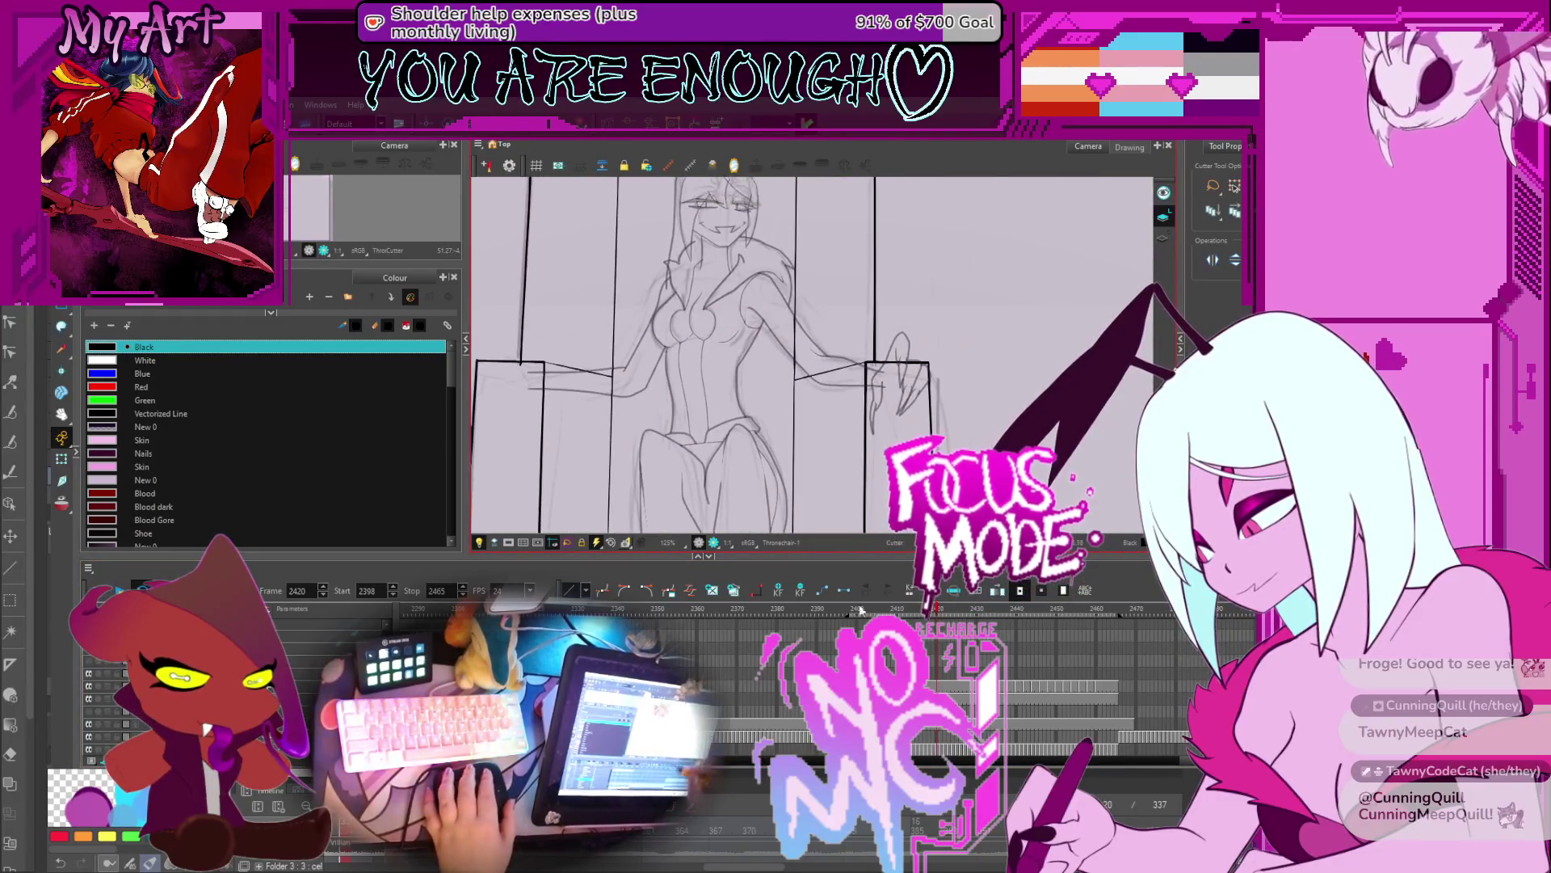
{"action": "scroll", "coordinate": [927, 380], "scroll_direction": "up", "scroll_amount": 3}
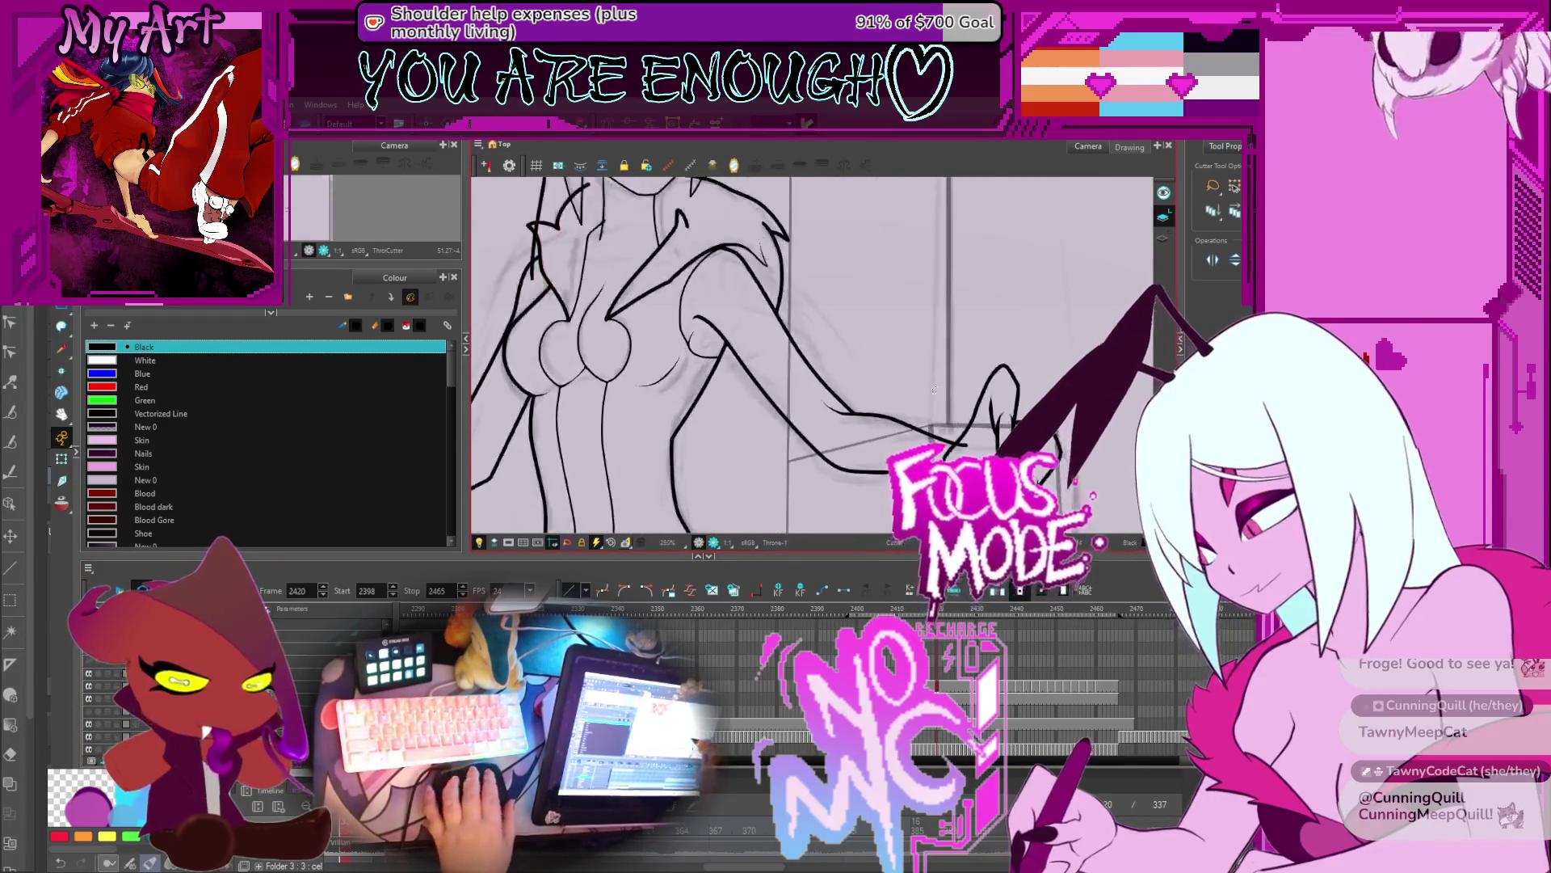
{"action": "scroll", "coordinate": [971, 353], "scroll_direction": "down", "scroll_amount": 1}
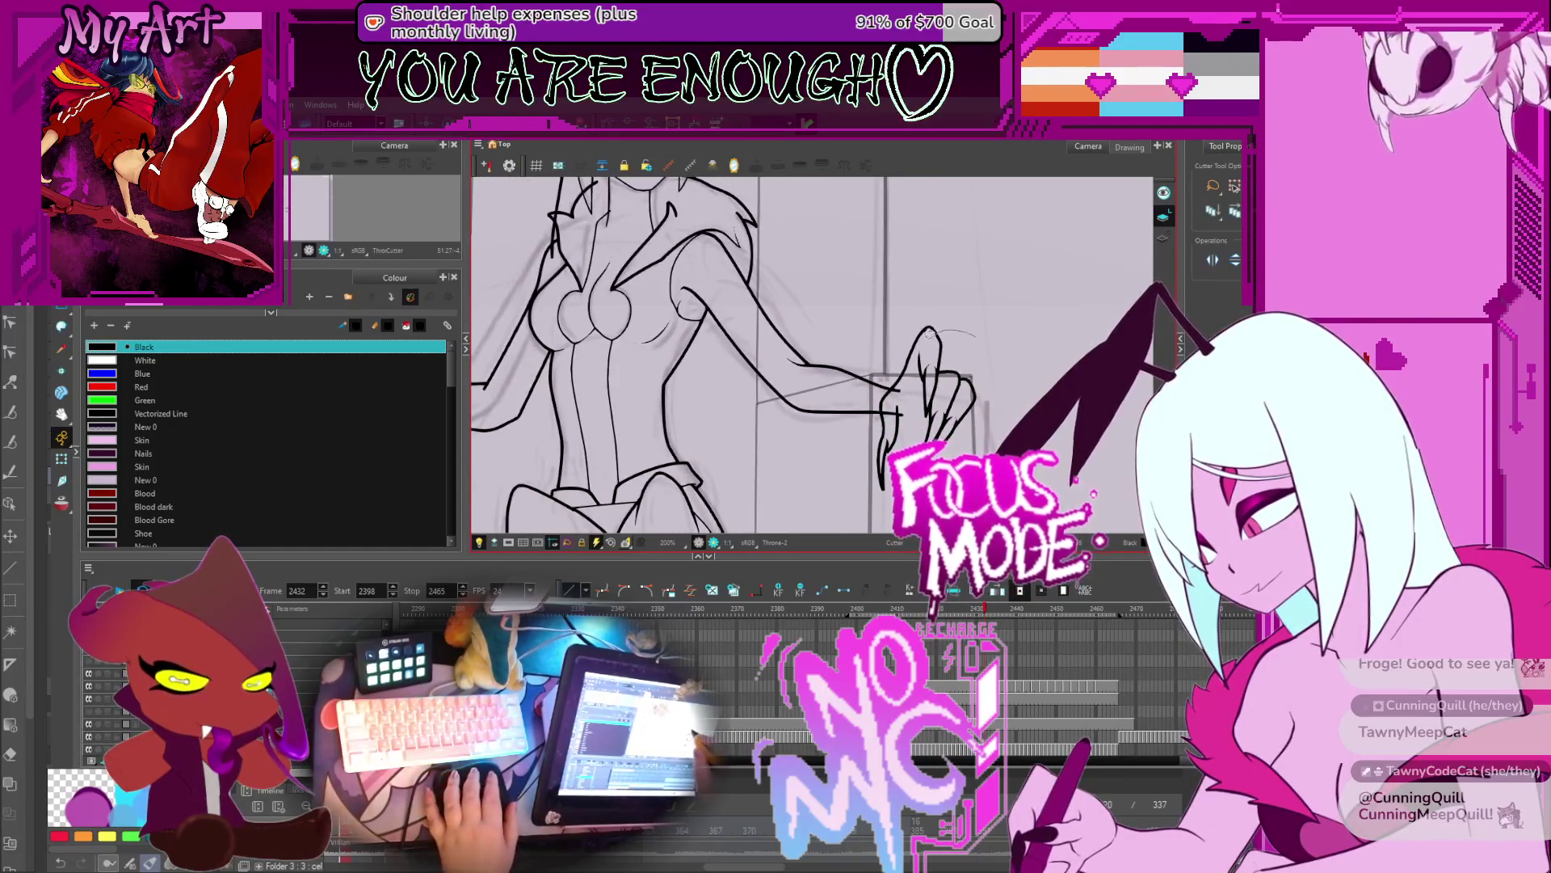
{"action": "left_click_drag", "start_coordinate": [903, 328], "coordinate": [1000, 406]}
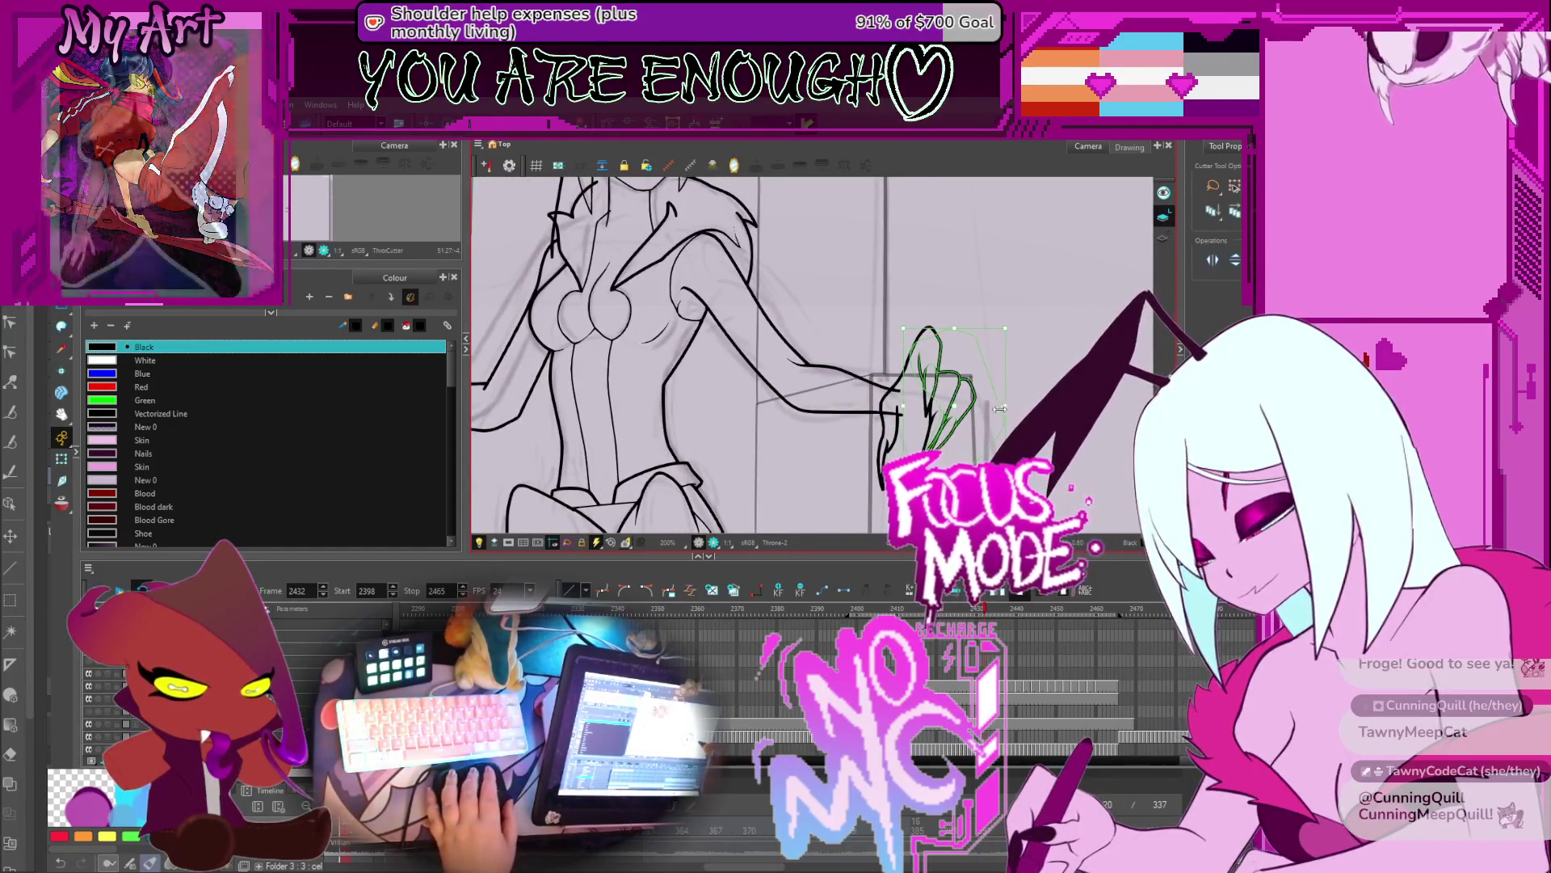
{"action": "key", "text": "alt+s"}
{"action": "left_click", "coordinate": [906, 411]}
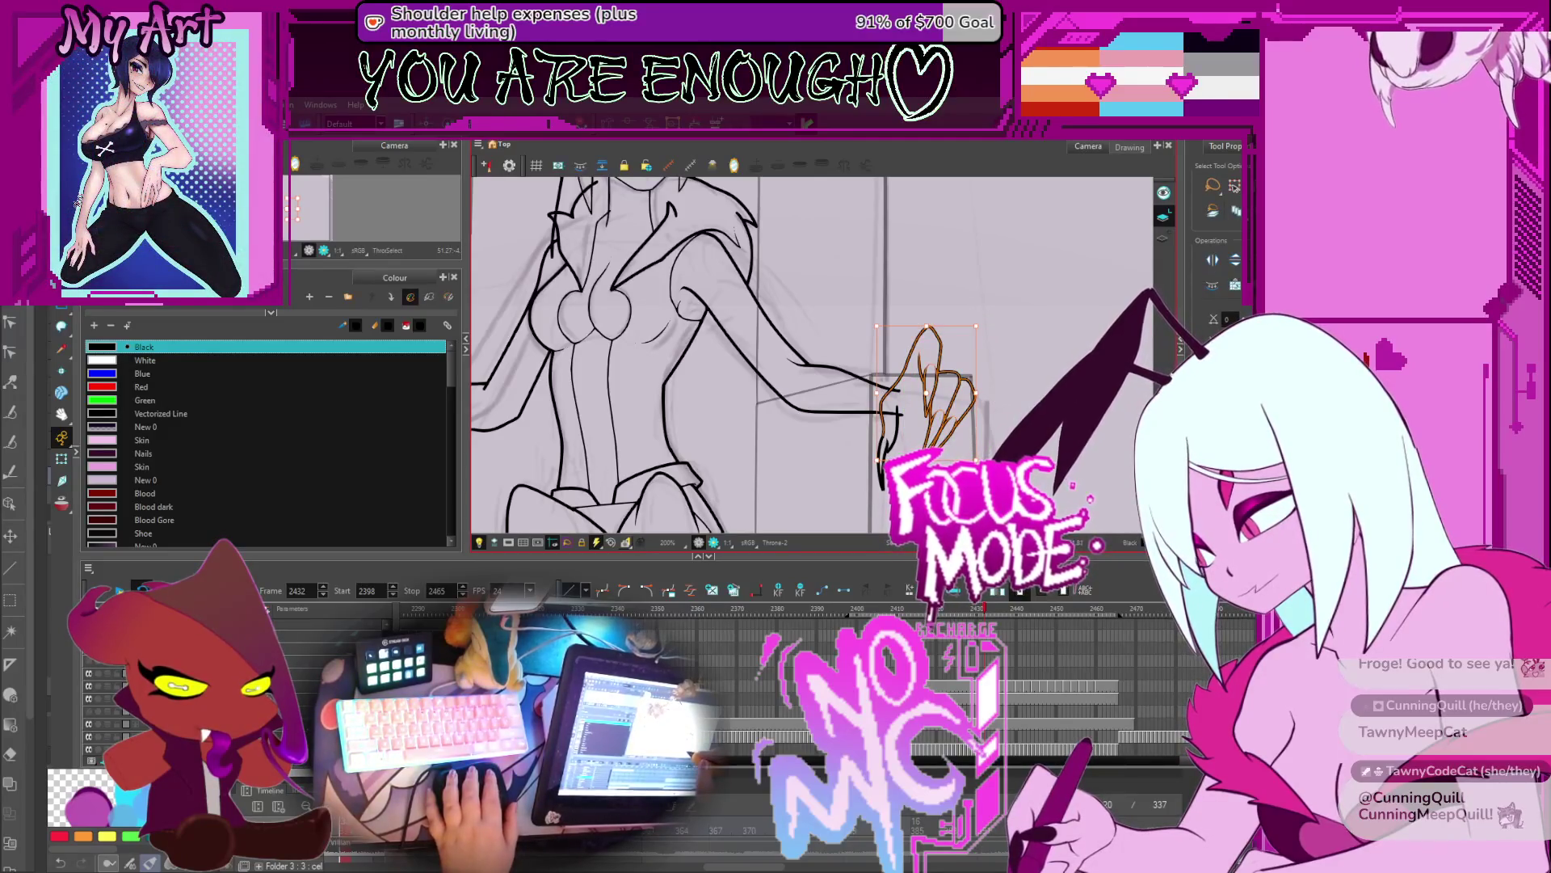
{"action": "left_click", "coordinate": [1212, 185]}
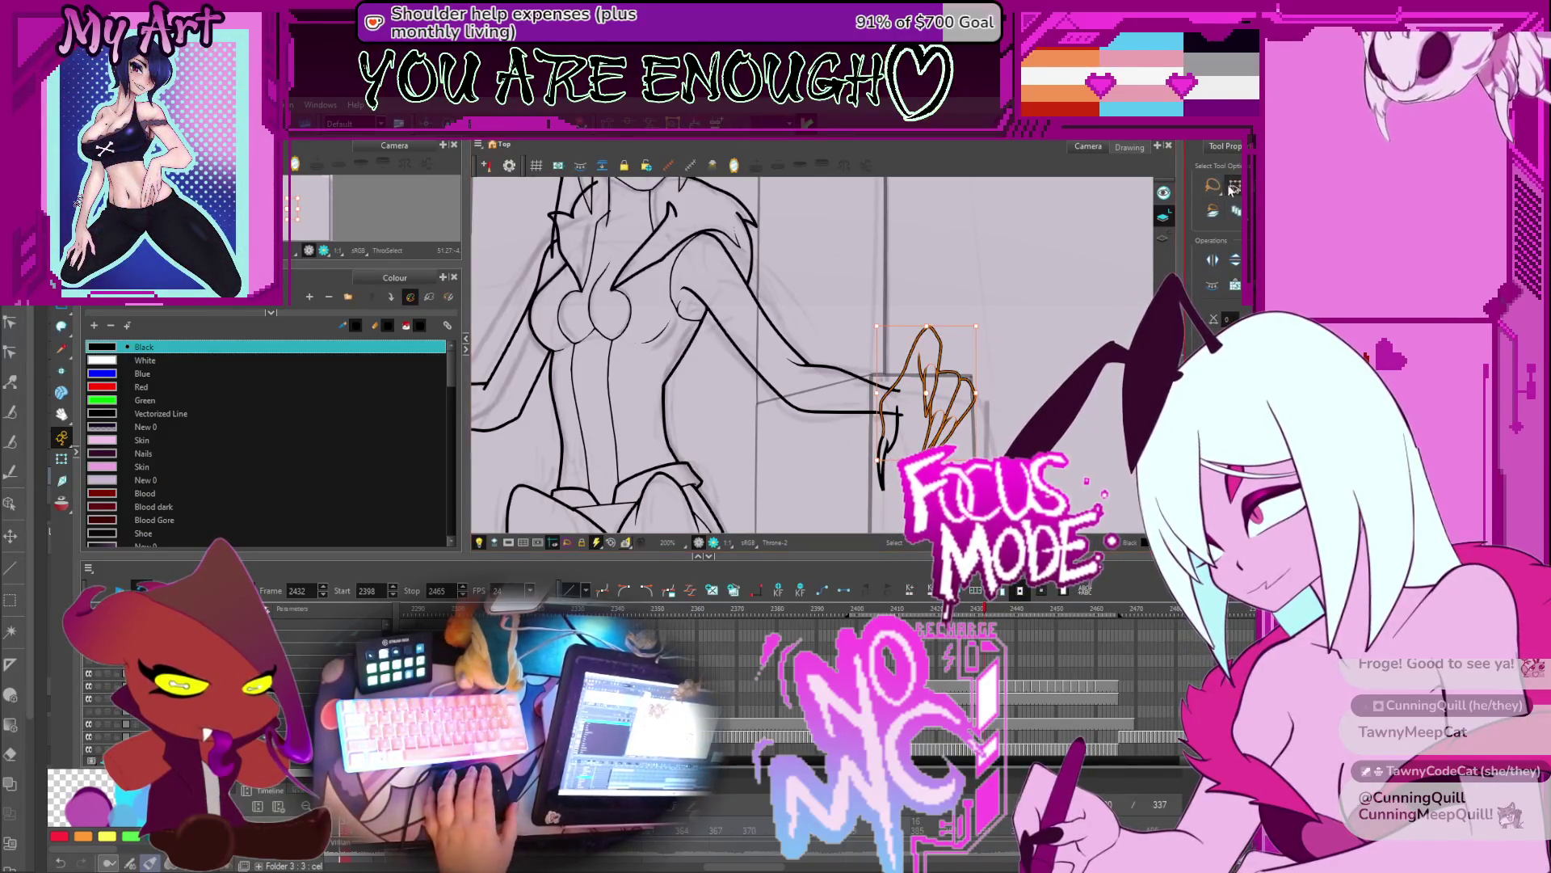
{"action": "mouse_move", "coordinate": [981, 311]}
{"action": "left_mouse_down"}
{"action": "mouse_move", "coordinate": [937, 317]}
{"action": "mouse_move", "coordinate": [928, 404]}
{"action": "mouse_move", "coordinate": [992, 392]}
{"action": "left_mouse_up"}
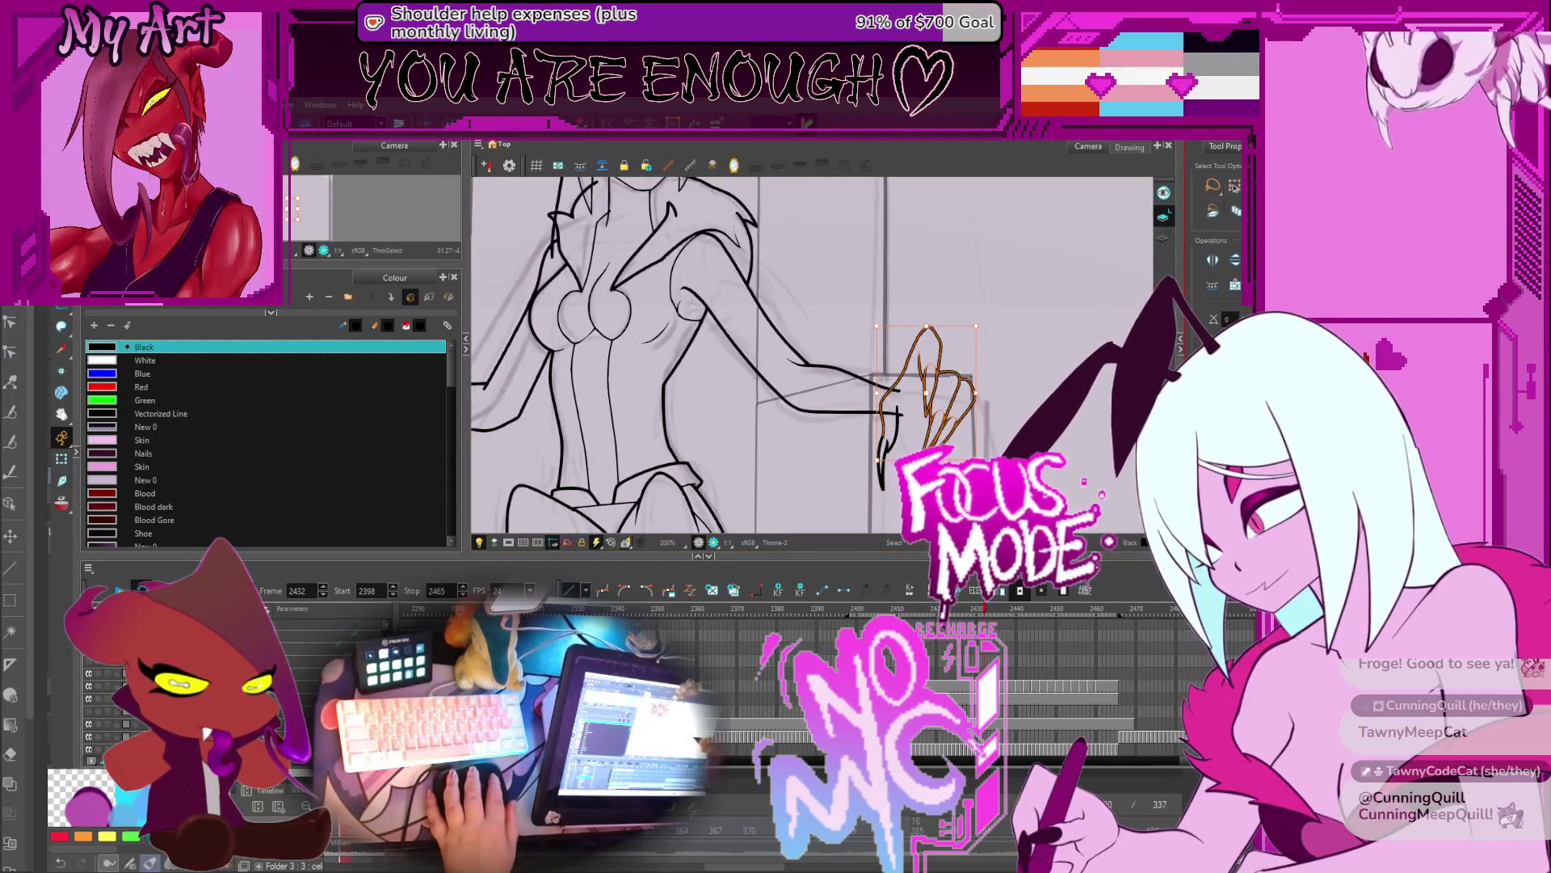
{"action": "left_click_drag", "start_coordinate": [899, 466], "coordinate": [902, 443]}
{"action": "left_click", "coordinate": [933, 386], "text": "shift"}
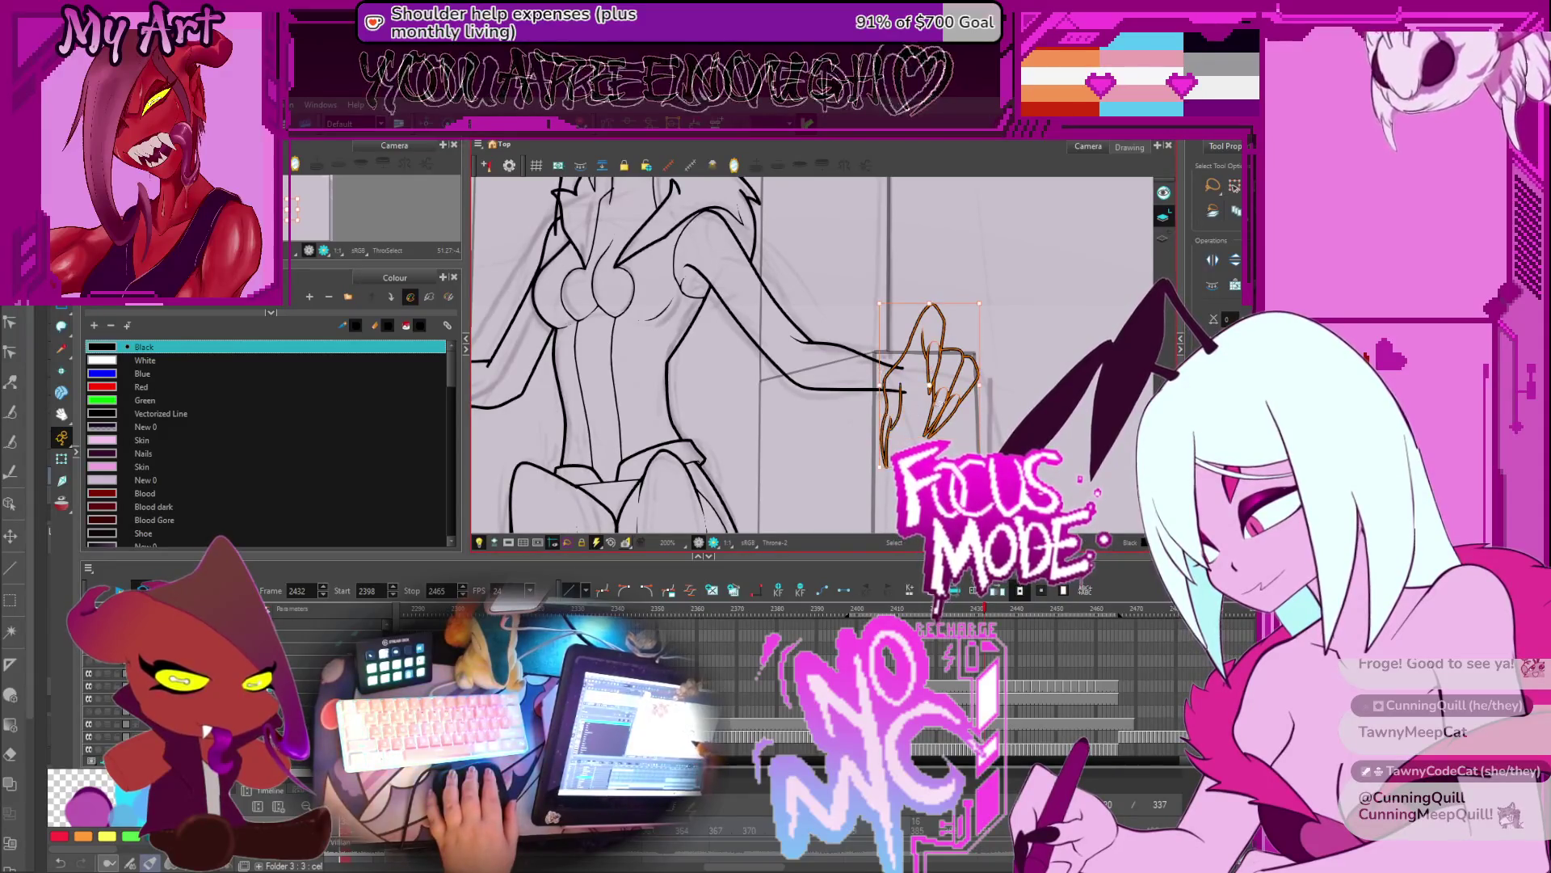
Step: Select the lower and upper arm strokes, delete them, then undo the deletion
{"action": "left_click", "coordinate": [929, 383]}
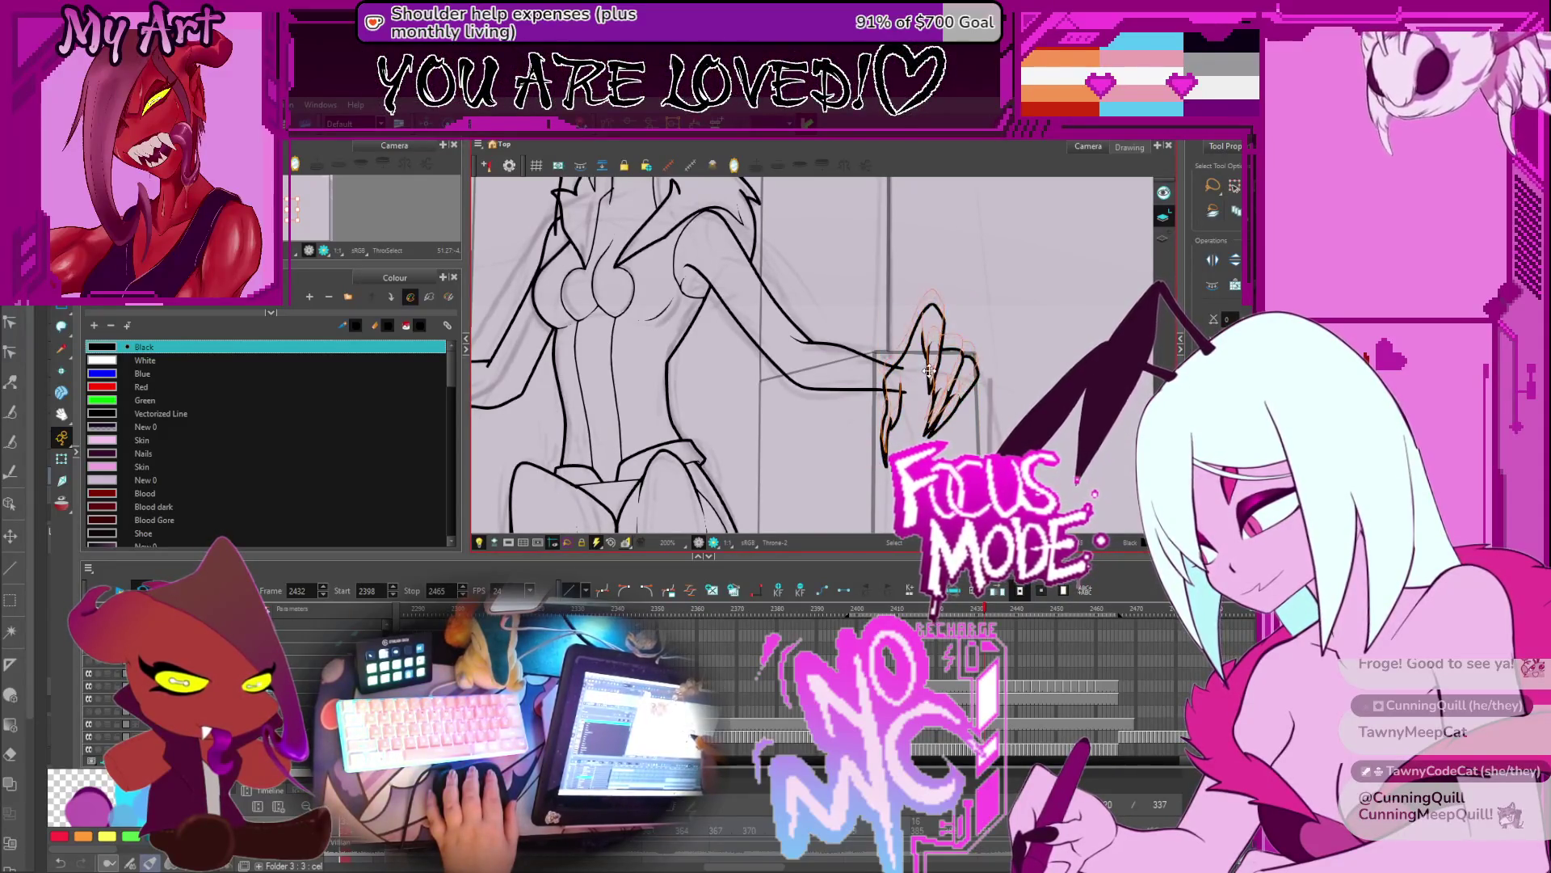
{"action": "left_click_drag", "start_coordinate": [929, 370], "coordinate": [894, 398]}
{"action": "left_click", "coordinate": [897, 404]}
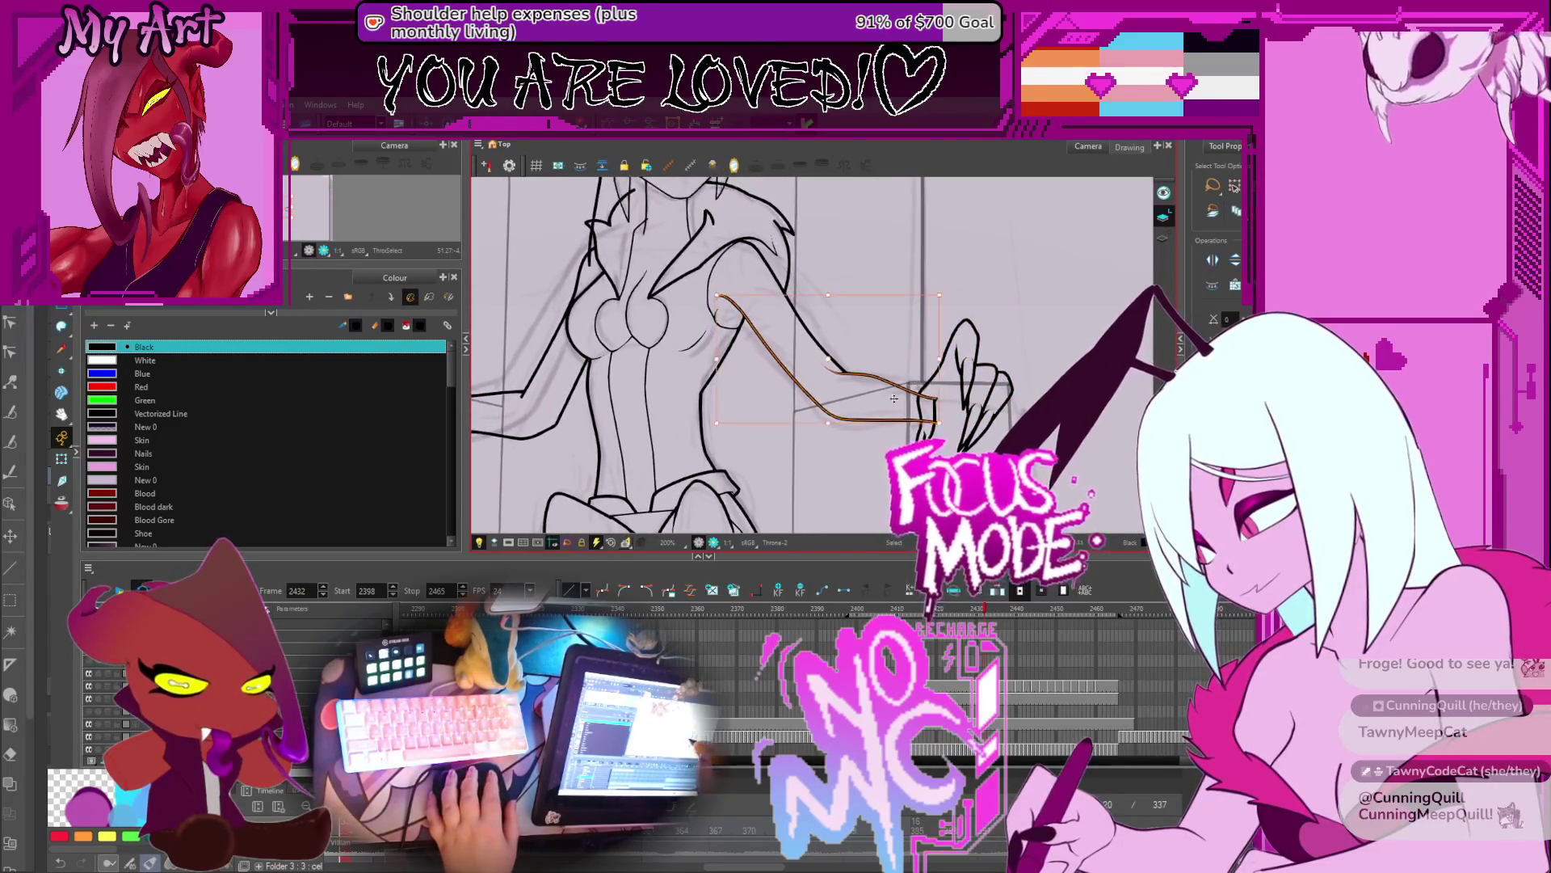
{"action": "left_click", "coordinate": [787, 315], "text": "shift"}
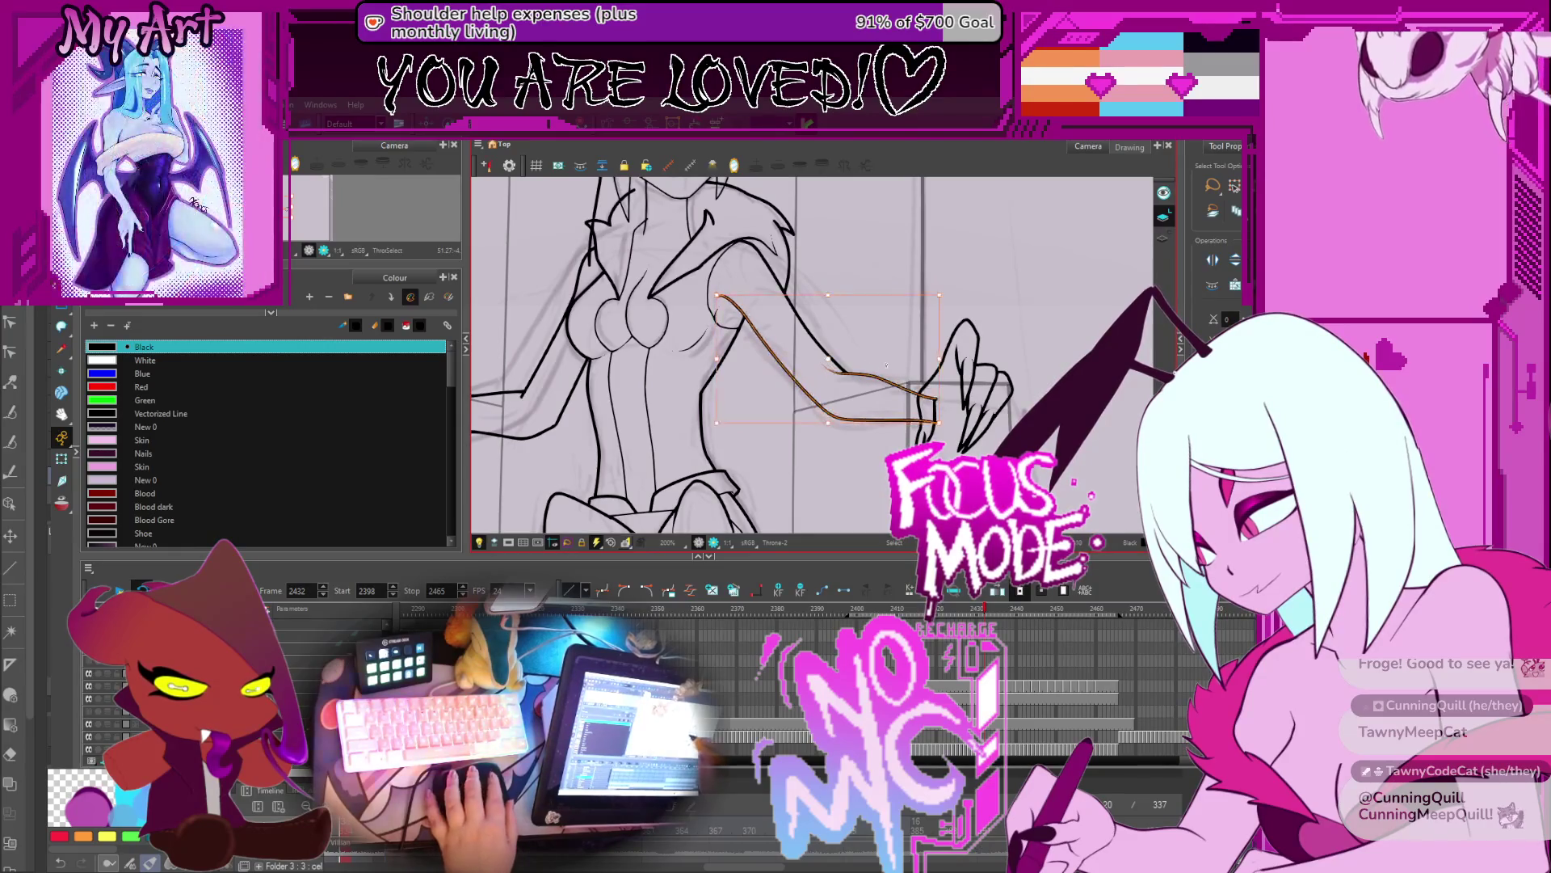
{"action": "key", "text": "Delete"}
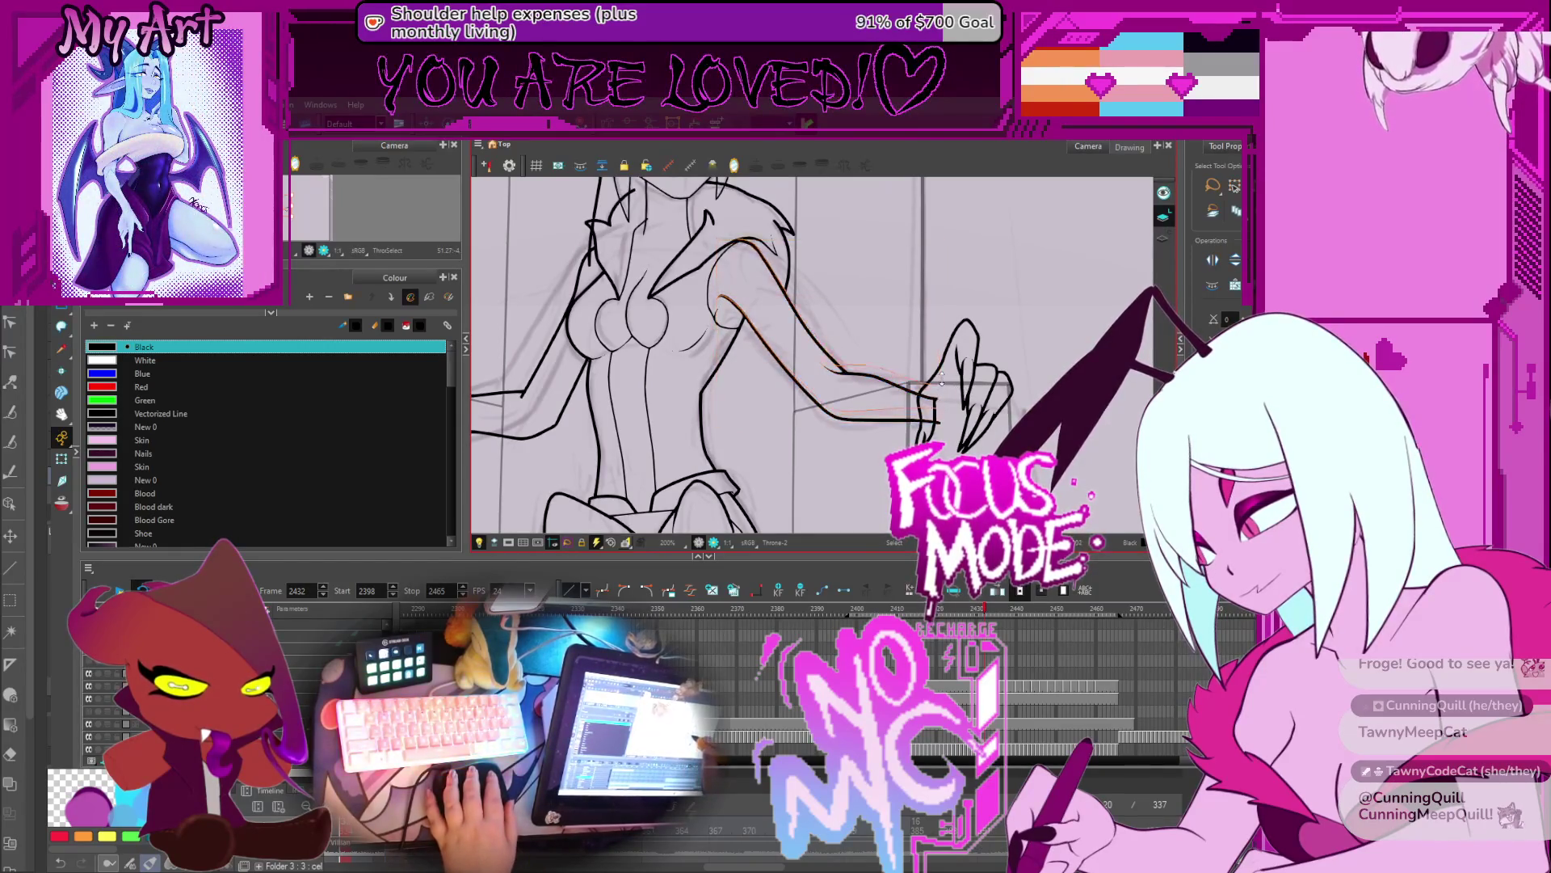
{"action": "key", "text": "ctrl+z"}
Step: Nudge the hand strokes slightly up-left, deselect them, and step forward to frame 2435
{"action": "mouse_move", "coordinate": [941, 373]}
{"action": "left_mouse_down"}
{"action": "mouse_move", "coordinate": [988, 410]}
{"action": "mouse_move", "coordinate": [951, 416]}
{"action": "left_mouse_up"}
{"action": "key", "text": "2"}
{"action": "key", "text": "2"}
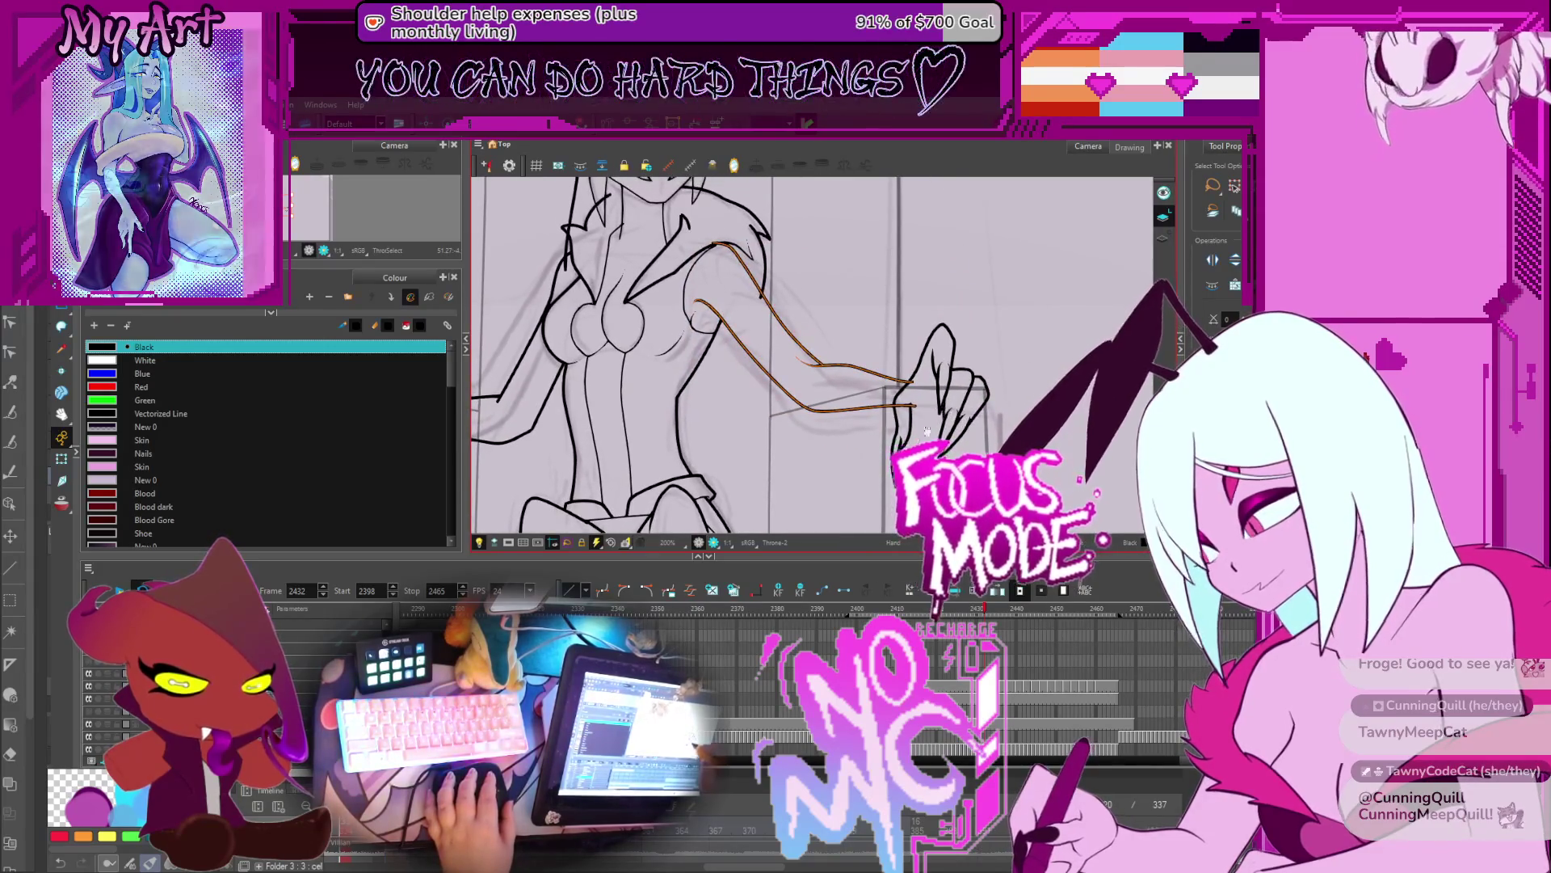
{"action": "left_click_drag", "start_coordinate": [983, 315], "coordinate": [889, 468]}
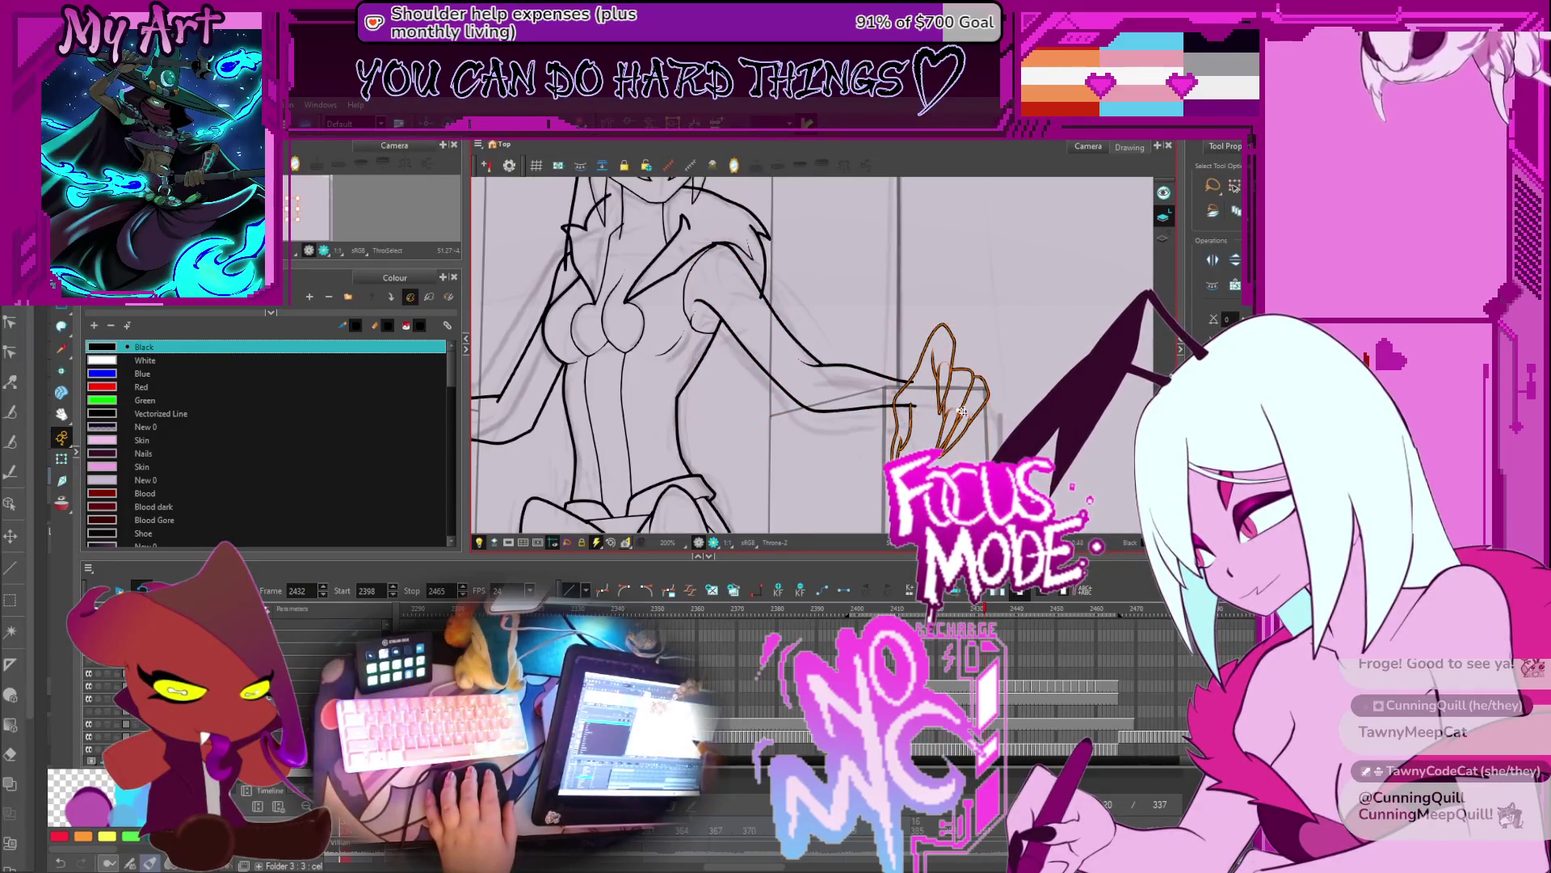
{"action": "left_click_drag", "start_coordinate": [941, 408], "coordinate": [932, 397]}
{"action": "key", "text": "Escape"}
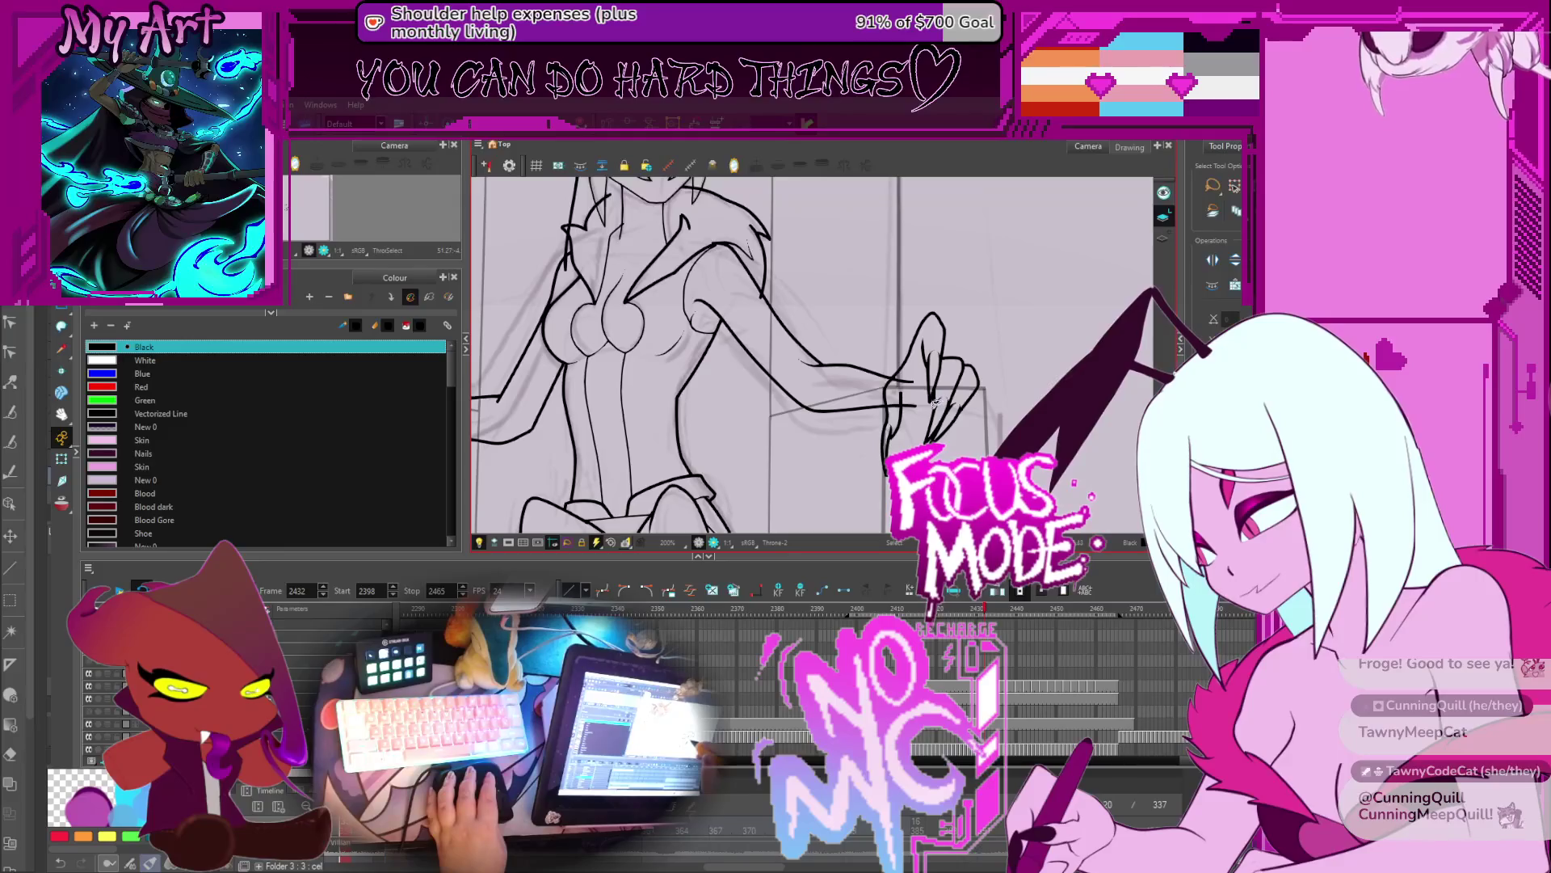
{"action": "key", "text": "period"}
{"action": "key", "text": "period"}
{"action": "key", "text": "period"}
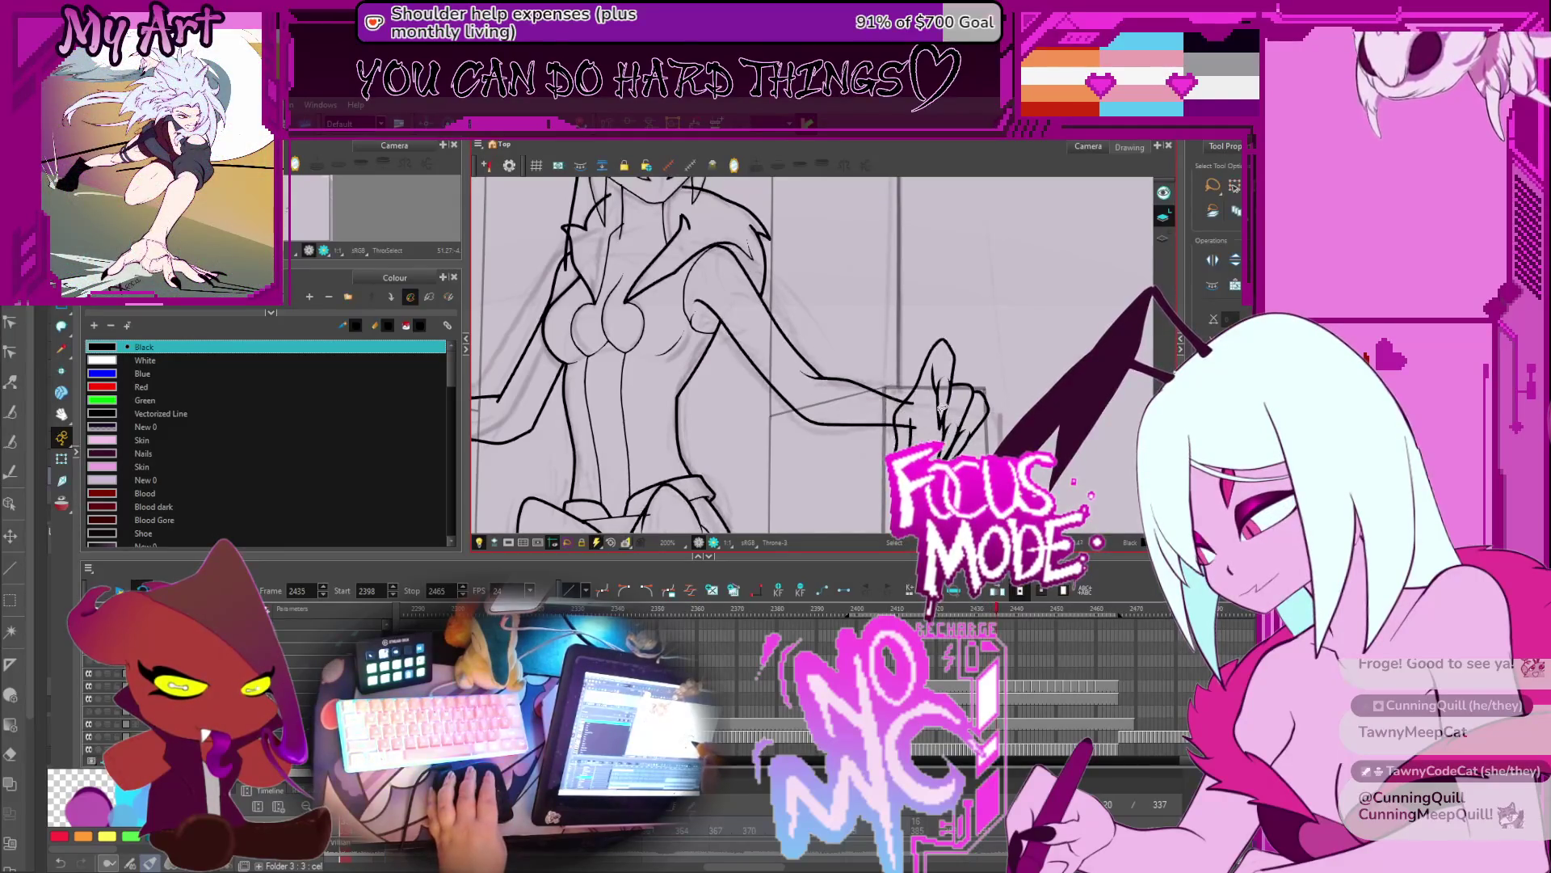
Step: Move the hand on frame 2435 up and left toward the wrist
{"action": "key", "text": "ctrl+a"}
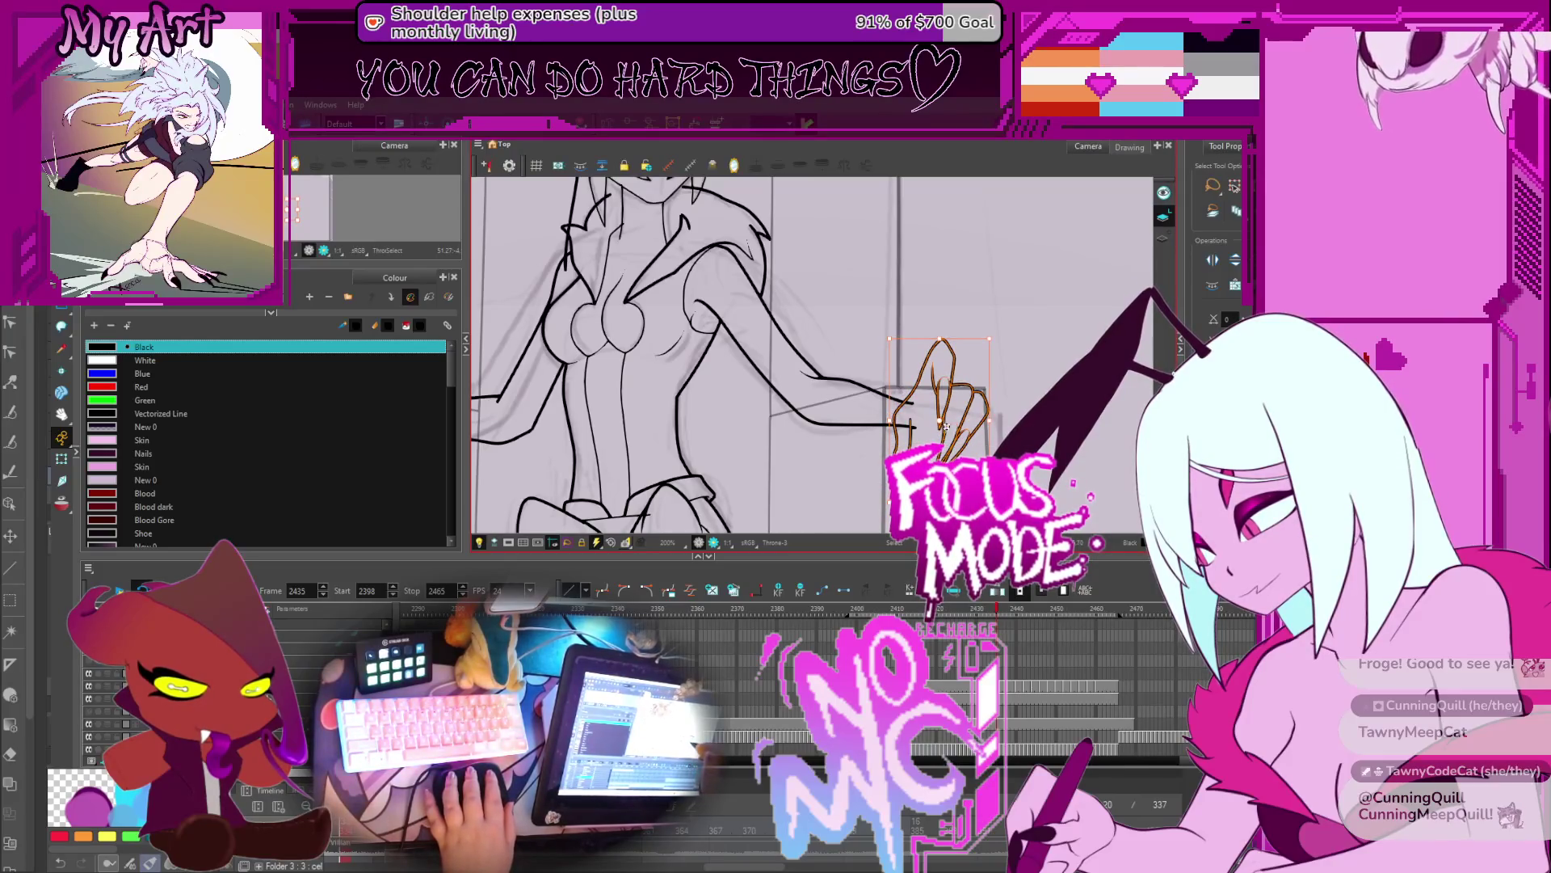
{"action": "left_click_drag", "start_coordinate": [945, 426], "coordinate": [906, 420]}
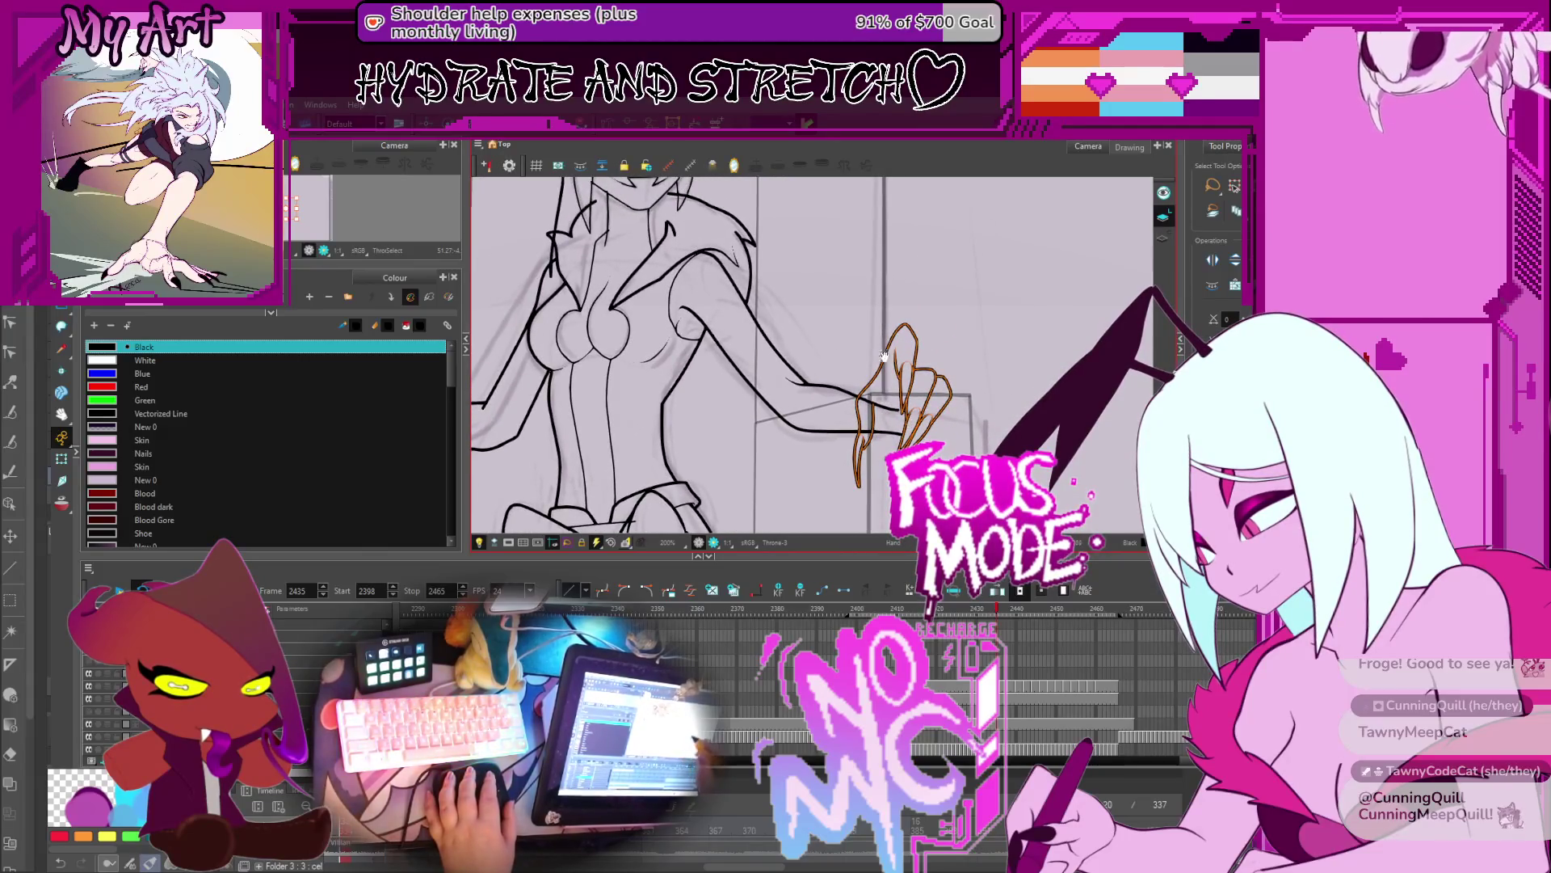
{"action": "left_click_drag", "start_coordinate": [884, 355], "coordinate": [868, 357]}
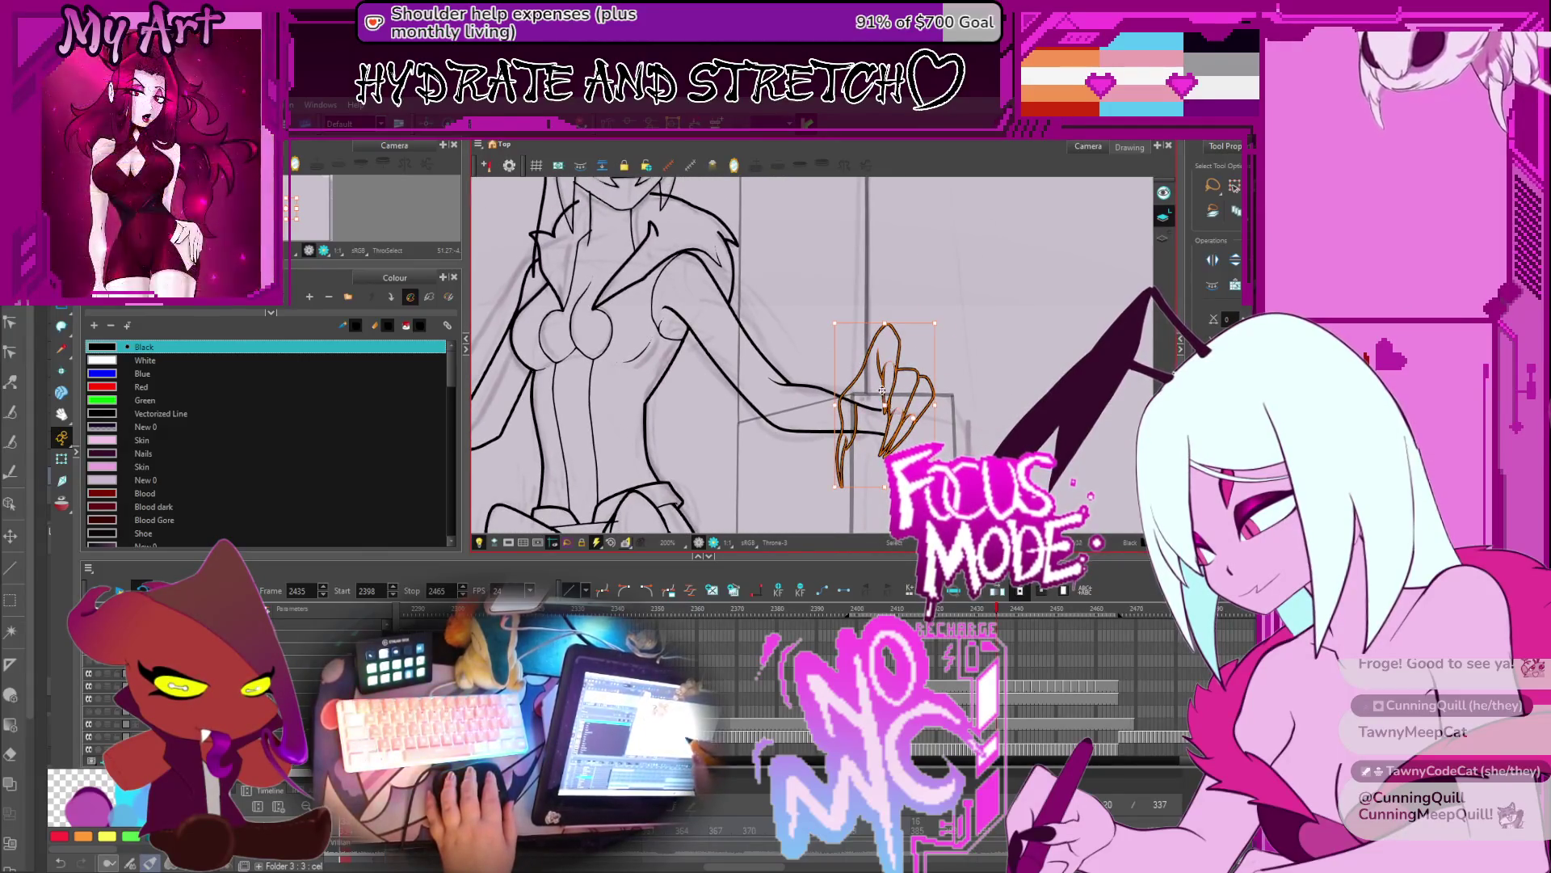
{"action": "left_click", "coordinate": [913, 418]}
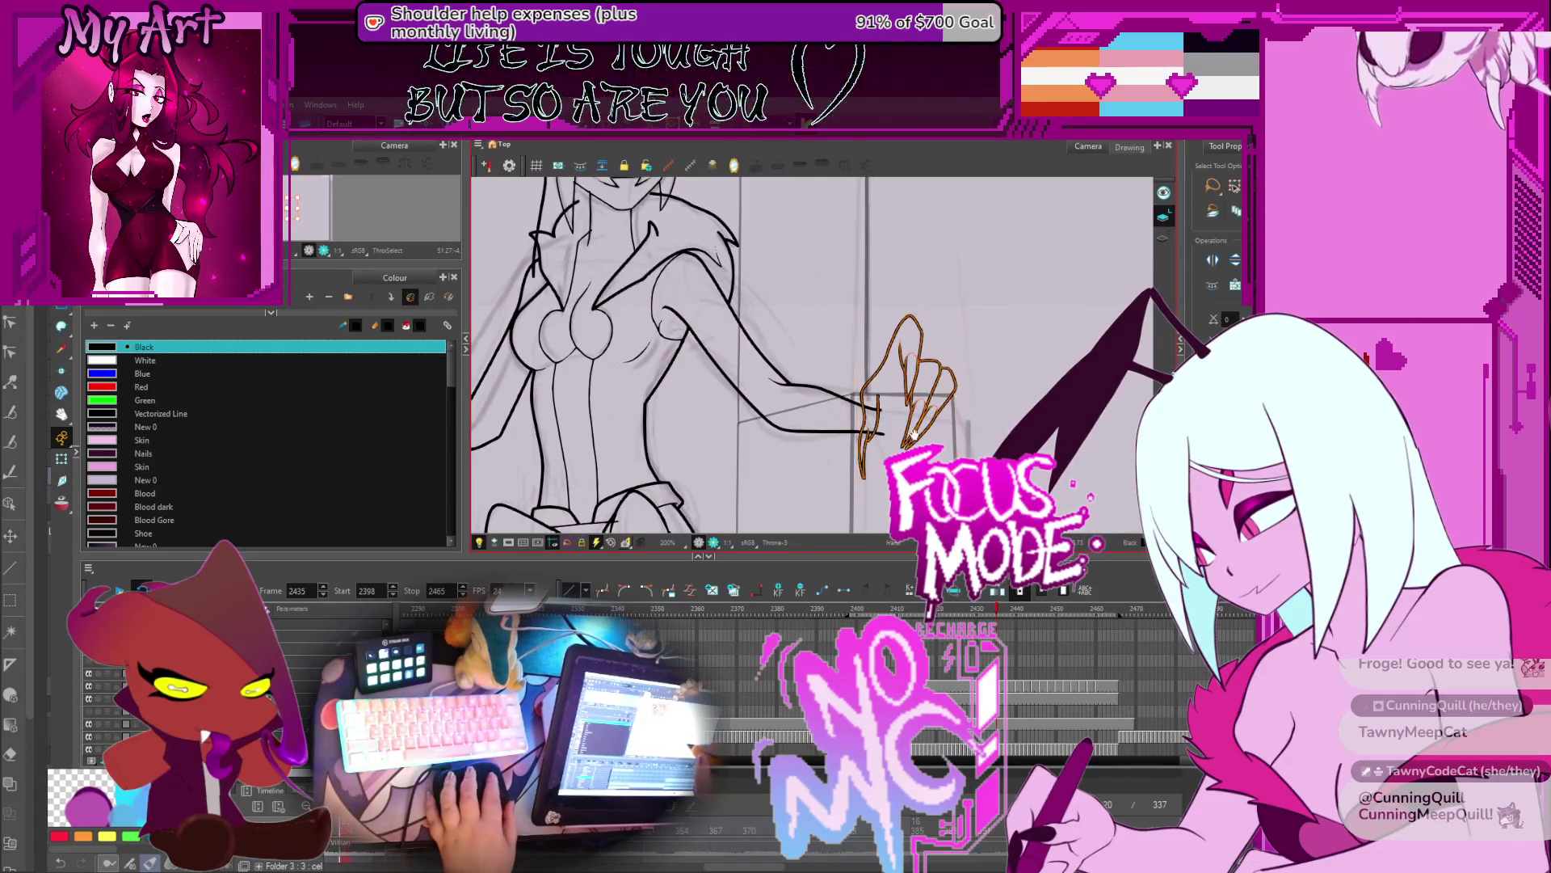
{"action": "left_click_drag", "start_coordinate": [908, 401], "coordinate": [923, 385]}
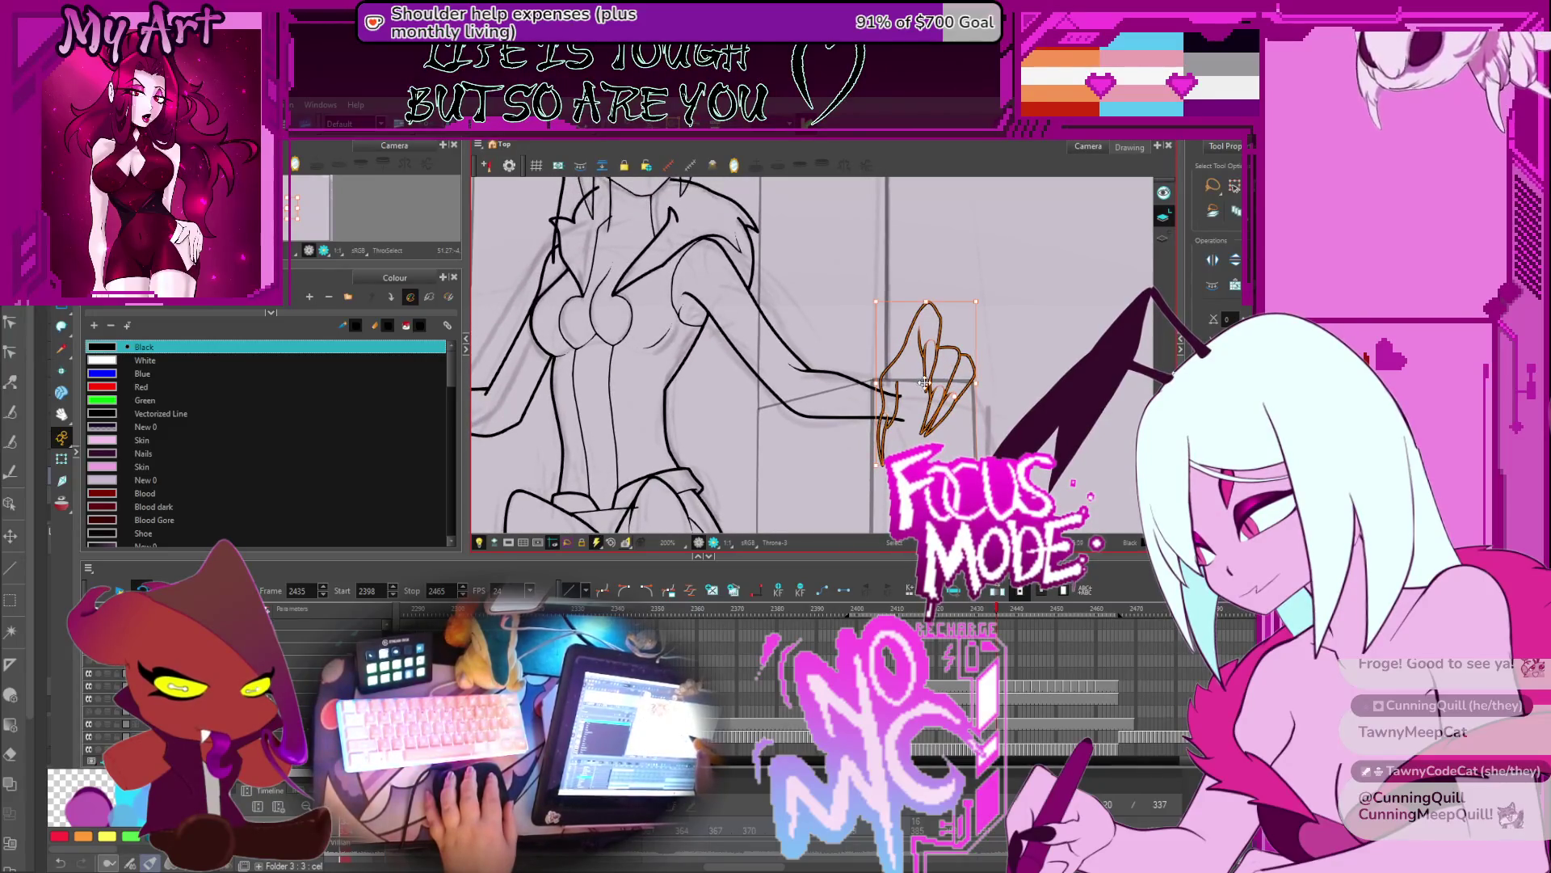
{"action": "key", "text": "minus"}
{"action": "key", "text": "minus"}
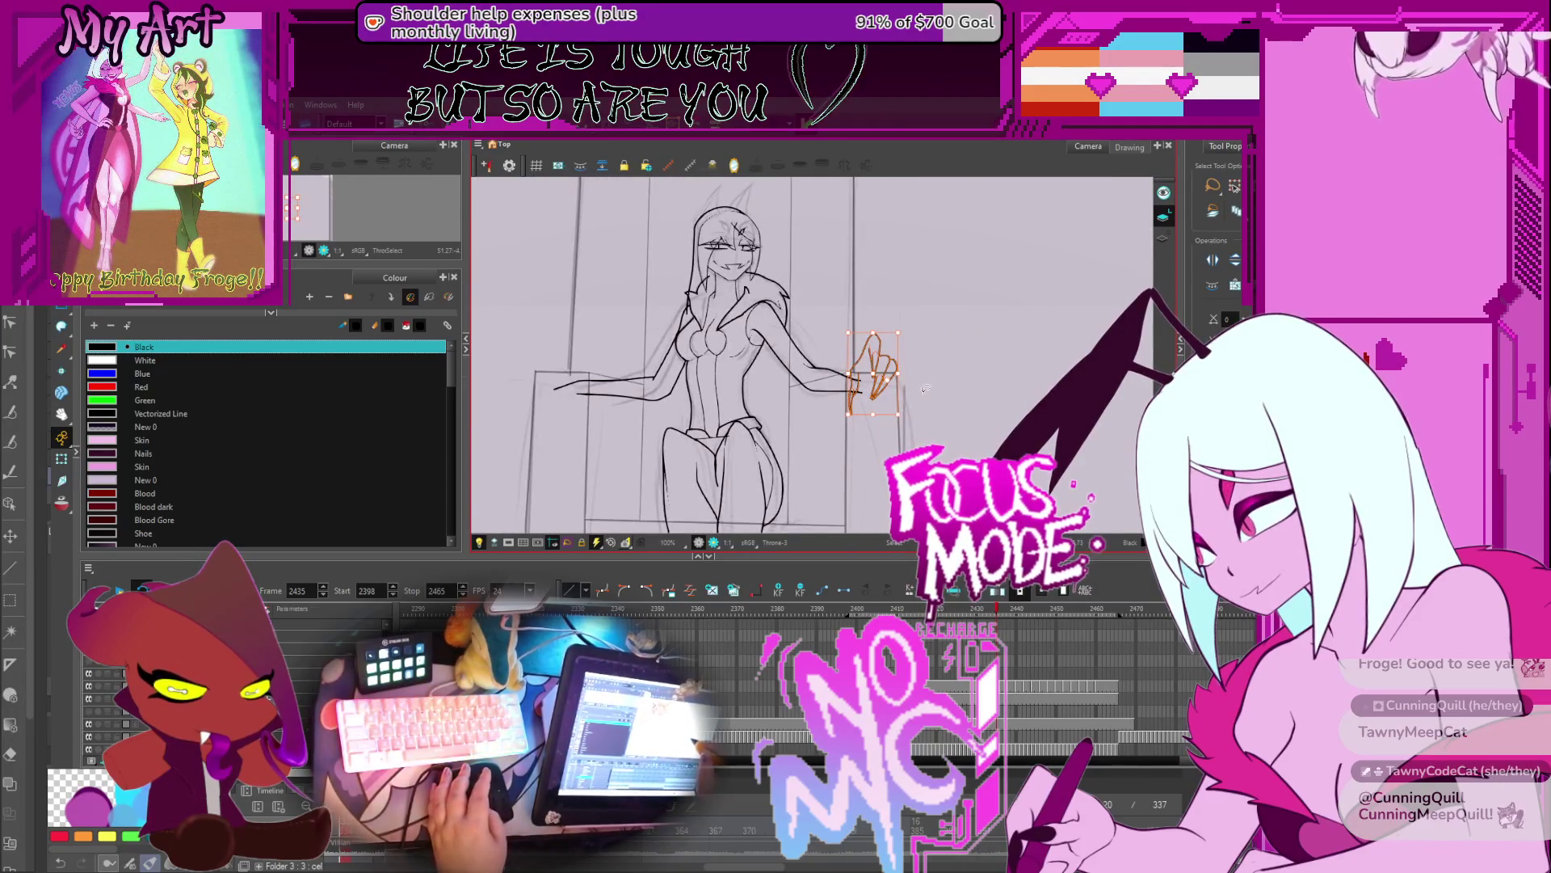
Step: On frame 2436, stretch the raised hand sketch longer downward
{"action": "key", "text": "period"}
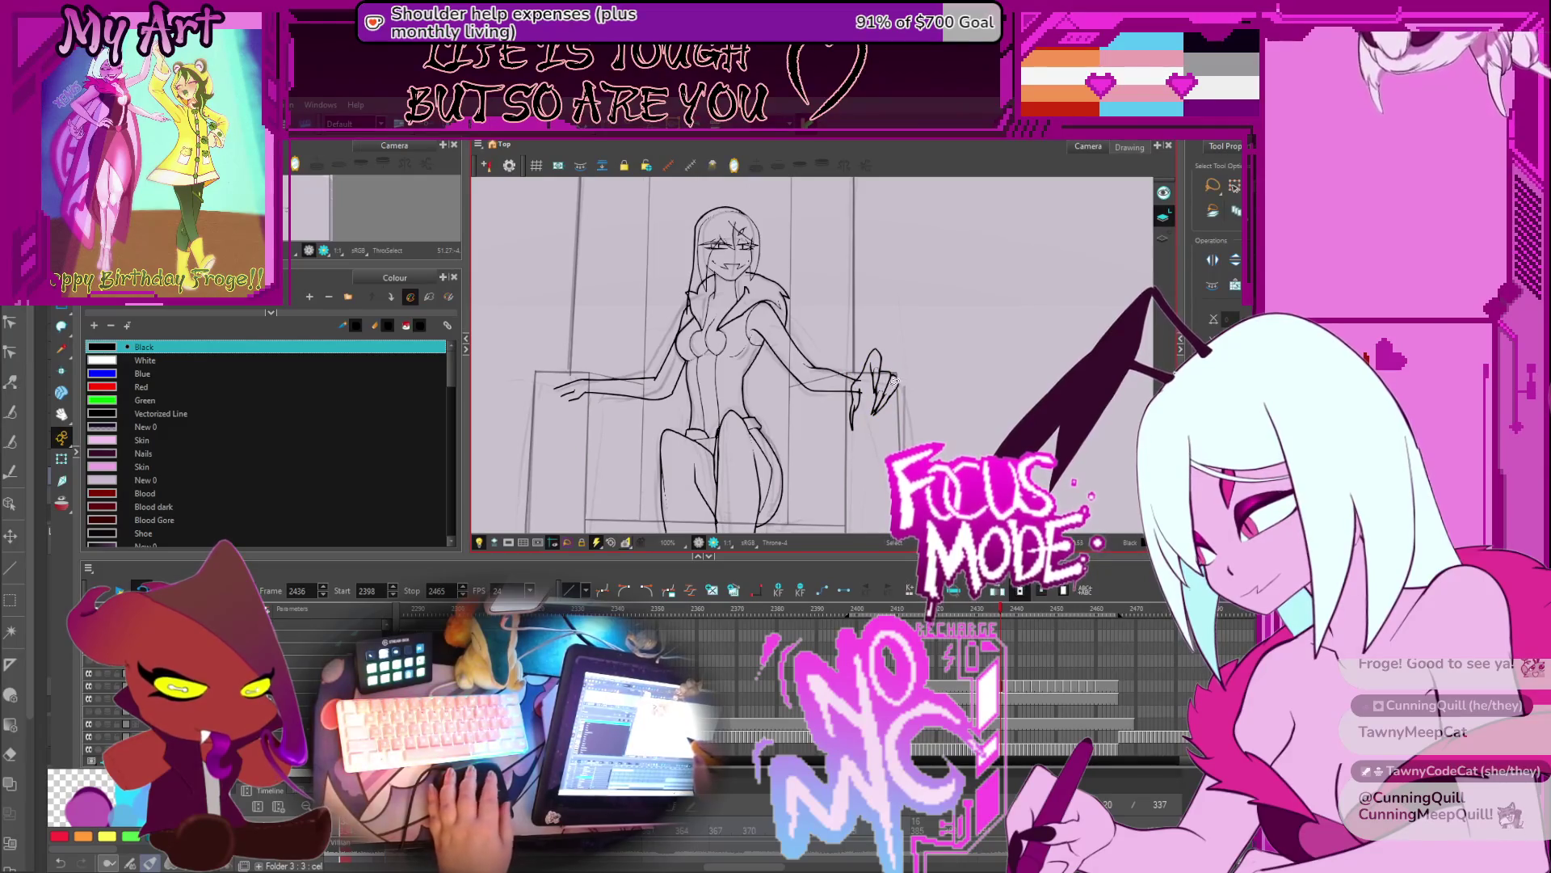
{"action": "left_click_drag", "start_coordinate": [854, 343], "coordinate": [913, 351]}
{"action": "left_click_drag", "start_coordinate": [885, 418], "coordinate": [885, 430]}
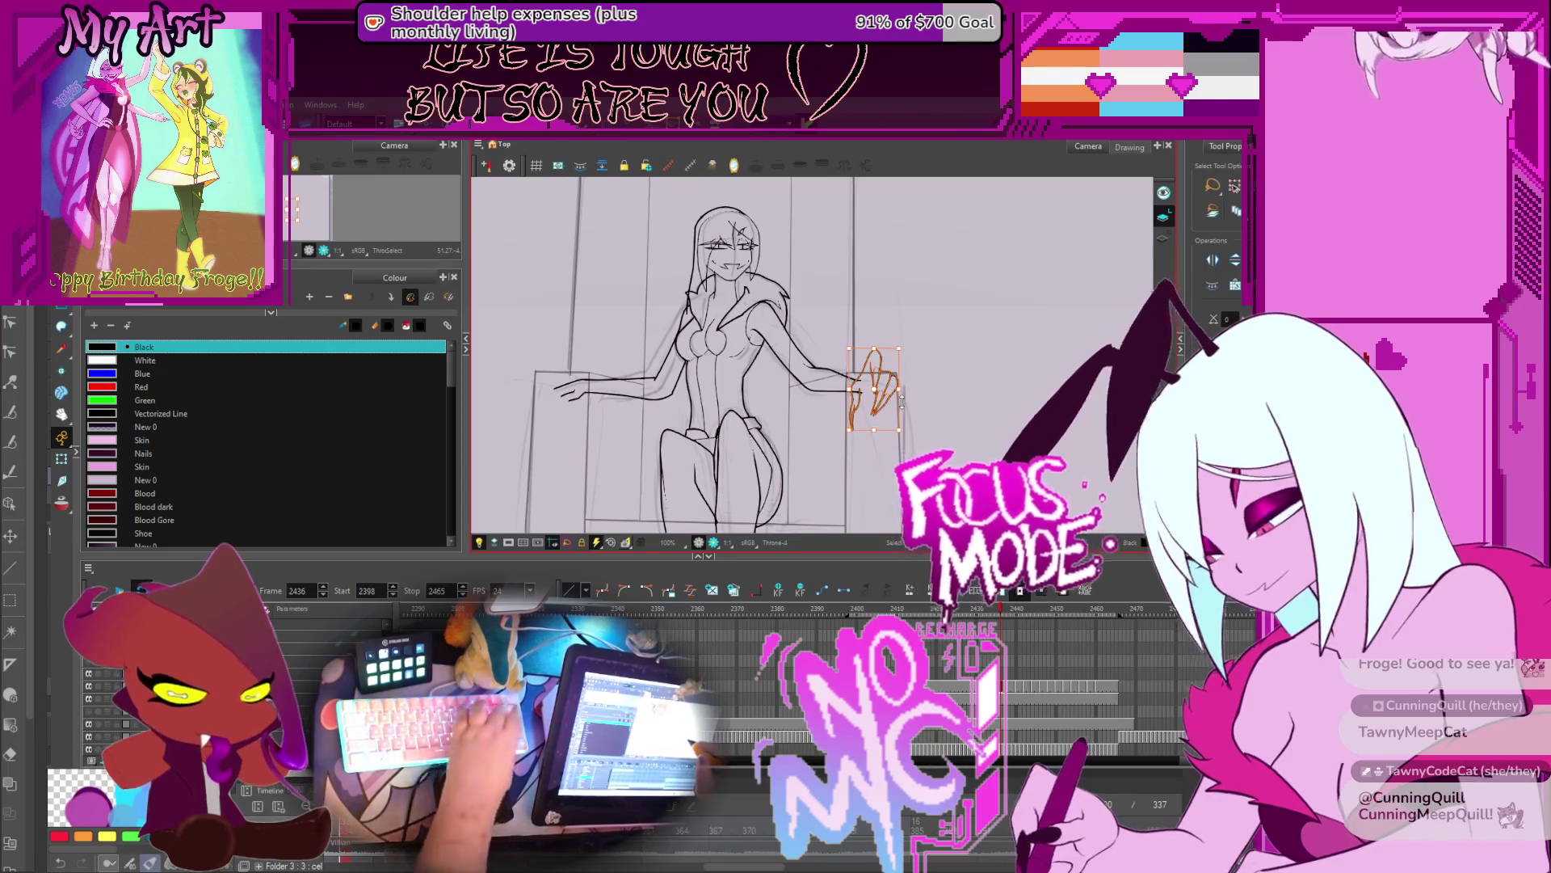
Step: On frame 2434, select the hand and squash it by lowering its top
{"action": "key", "text": "comma"}
{"action": "key", "text": "comma"}
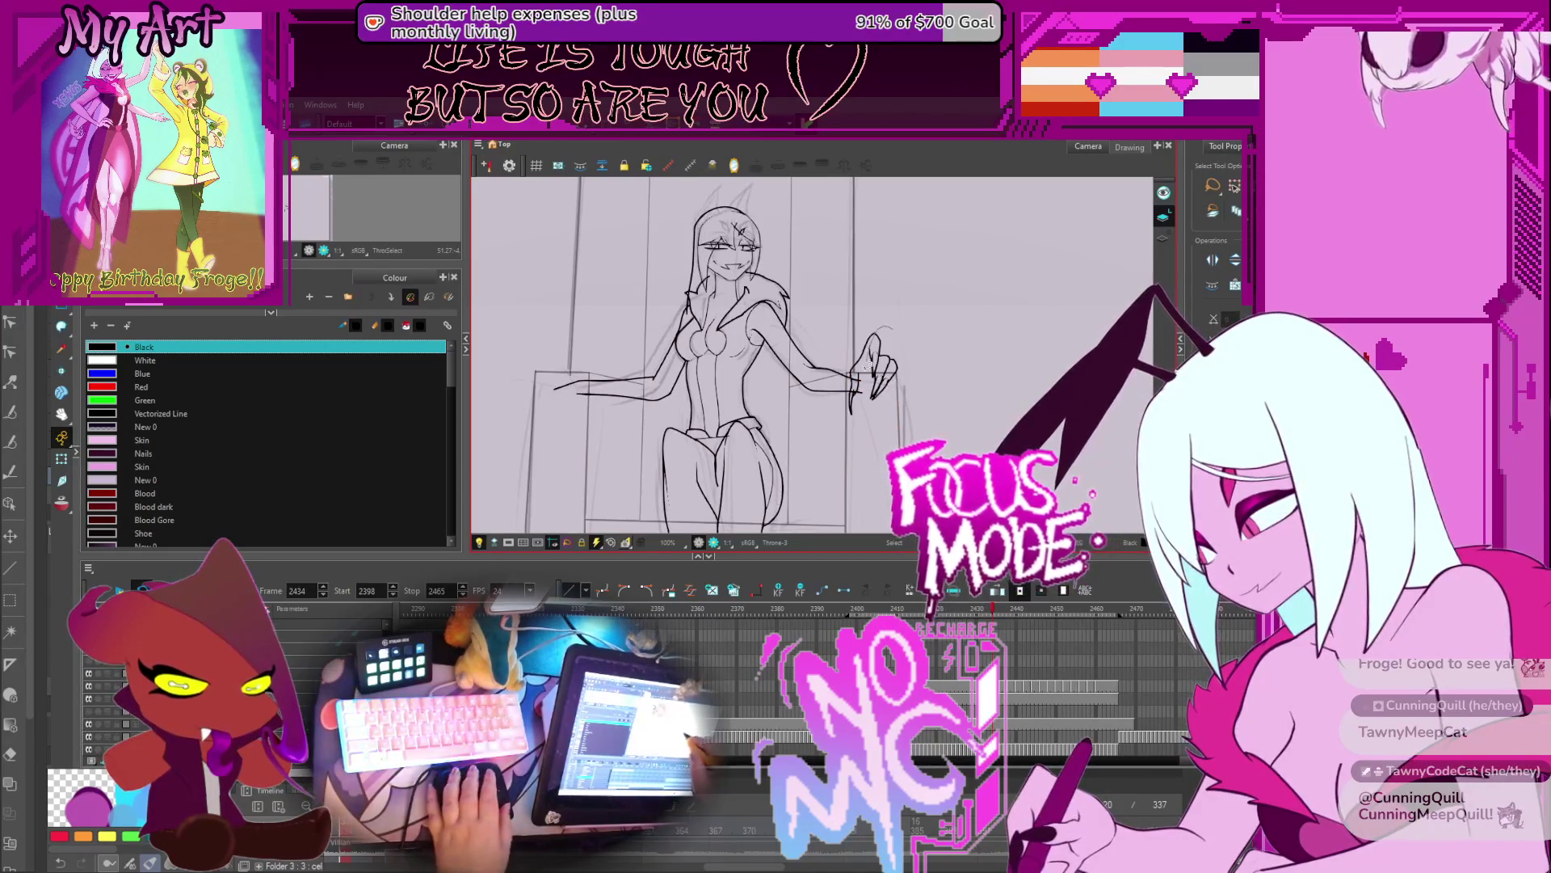
{"action": "left_click", "coordinate": [872, 394]}
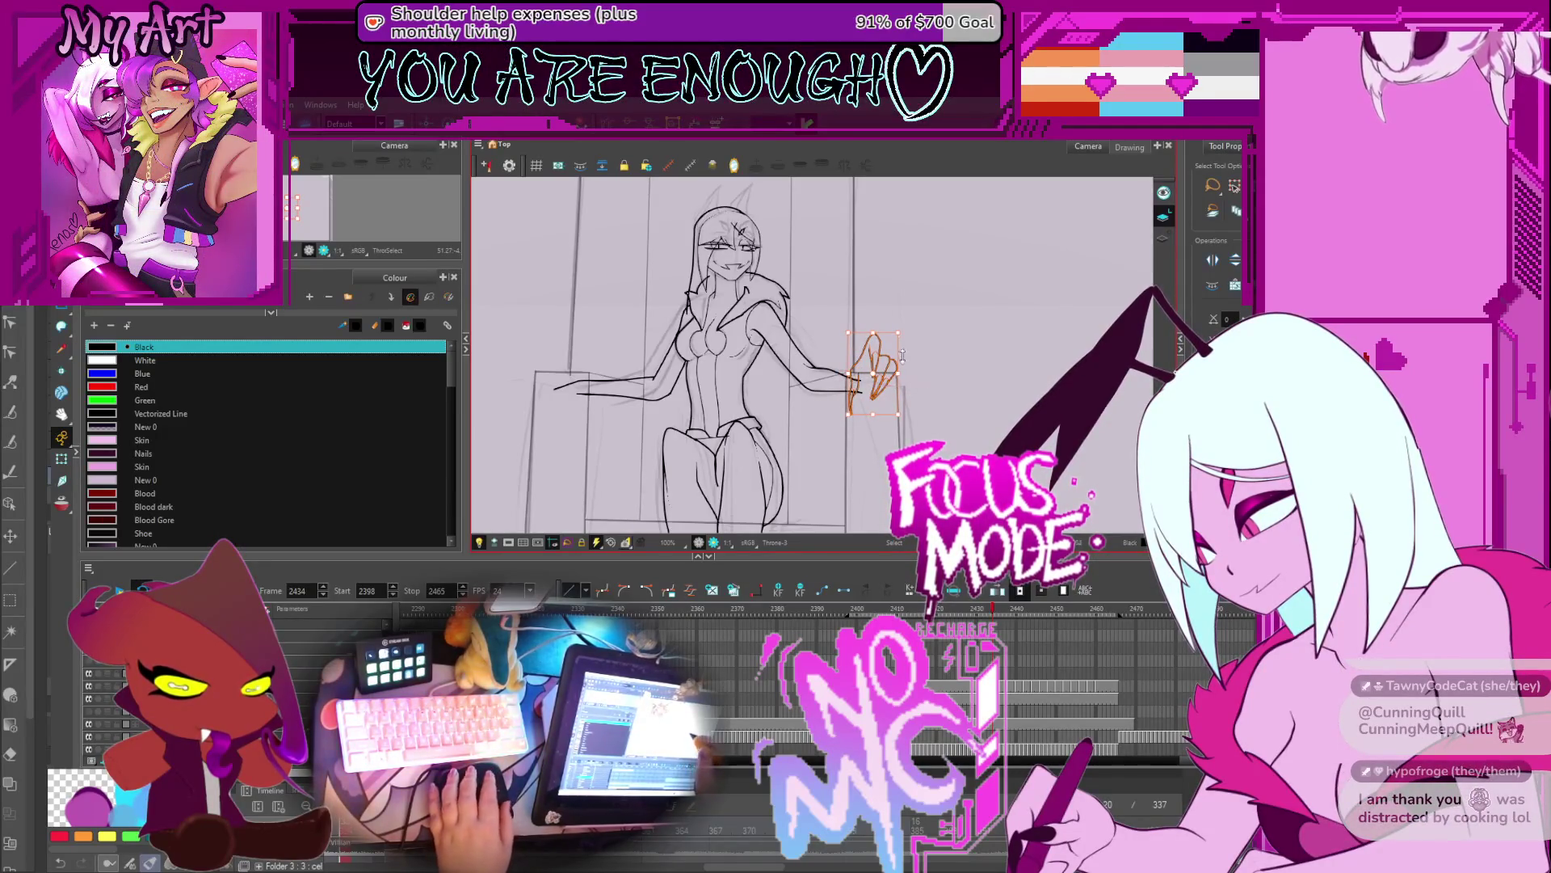
{"action": "key", "text": "2"}
{"action": "key", "text": "2"}
{"action": "mouse_move", "coordinate": [910, 321]}
{"action": "left_mouse_down"}
{"action": "mouse_move", "coordinate": [858, 359]}
{"action": "mouse_move", "coordinate": [875, 373]}
{"action": "left_mouse_up"}
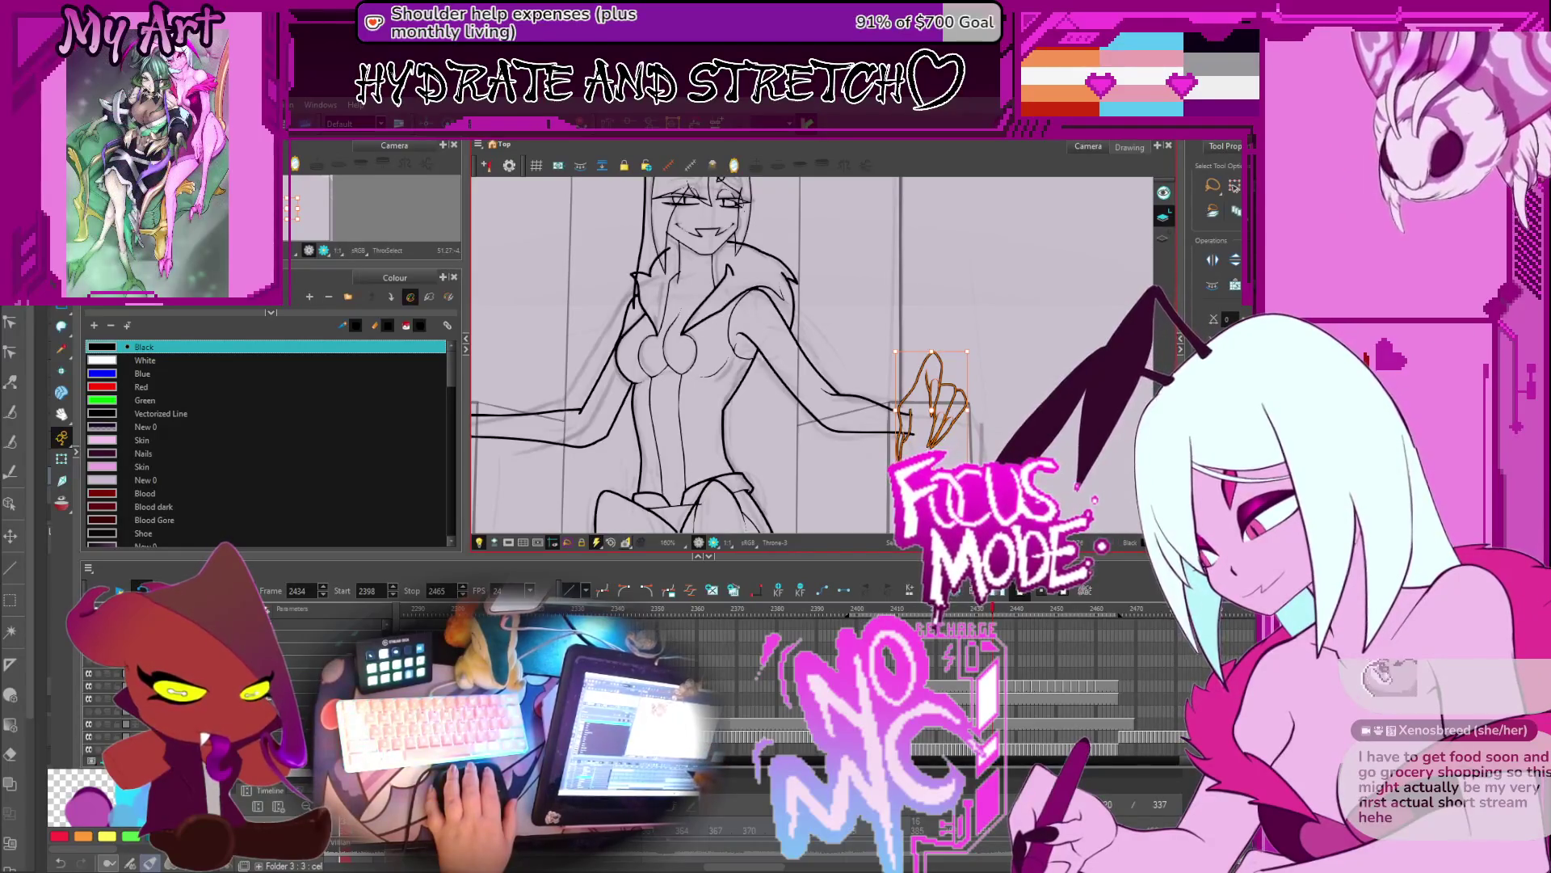
Step: On frame 2432, select and delete the hand strokes, then undo the deletion
{"action": "left_click", "coordinate": [979, 614]}
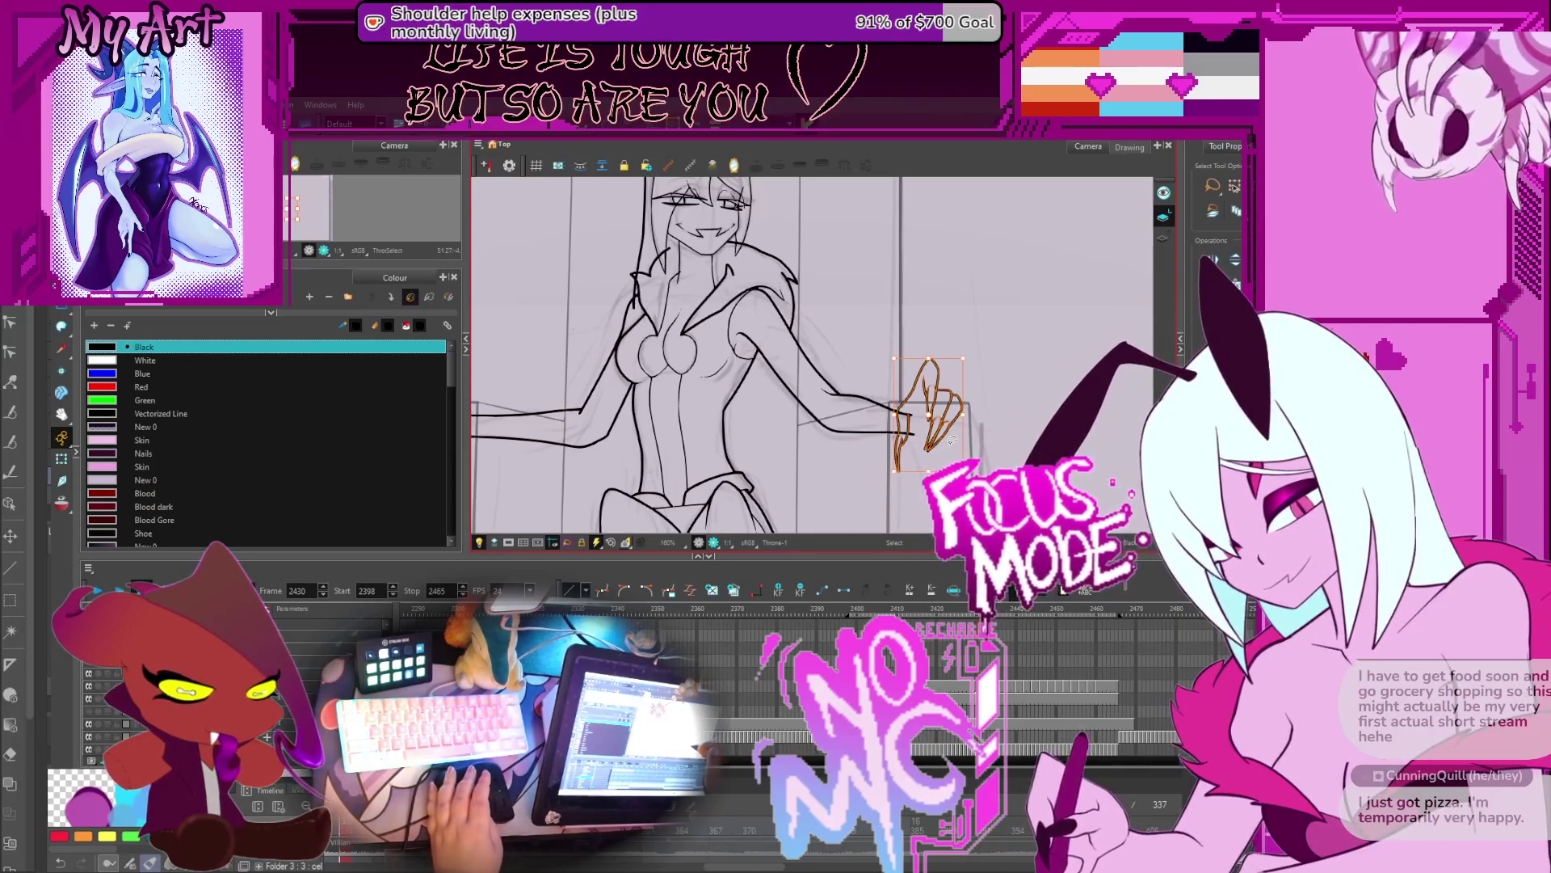
{"action": "key", "text": "period"}
{"action": "key", "text": "period"}
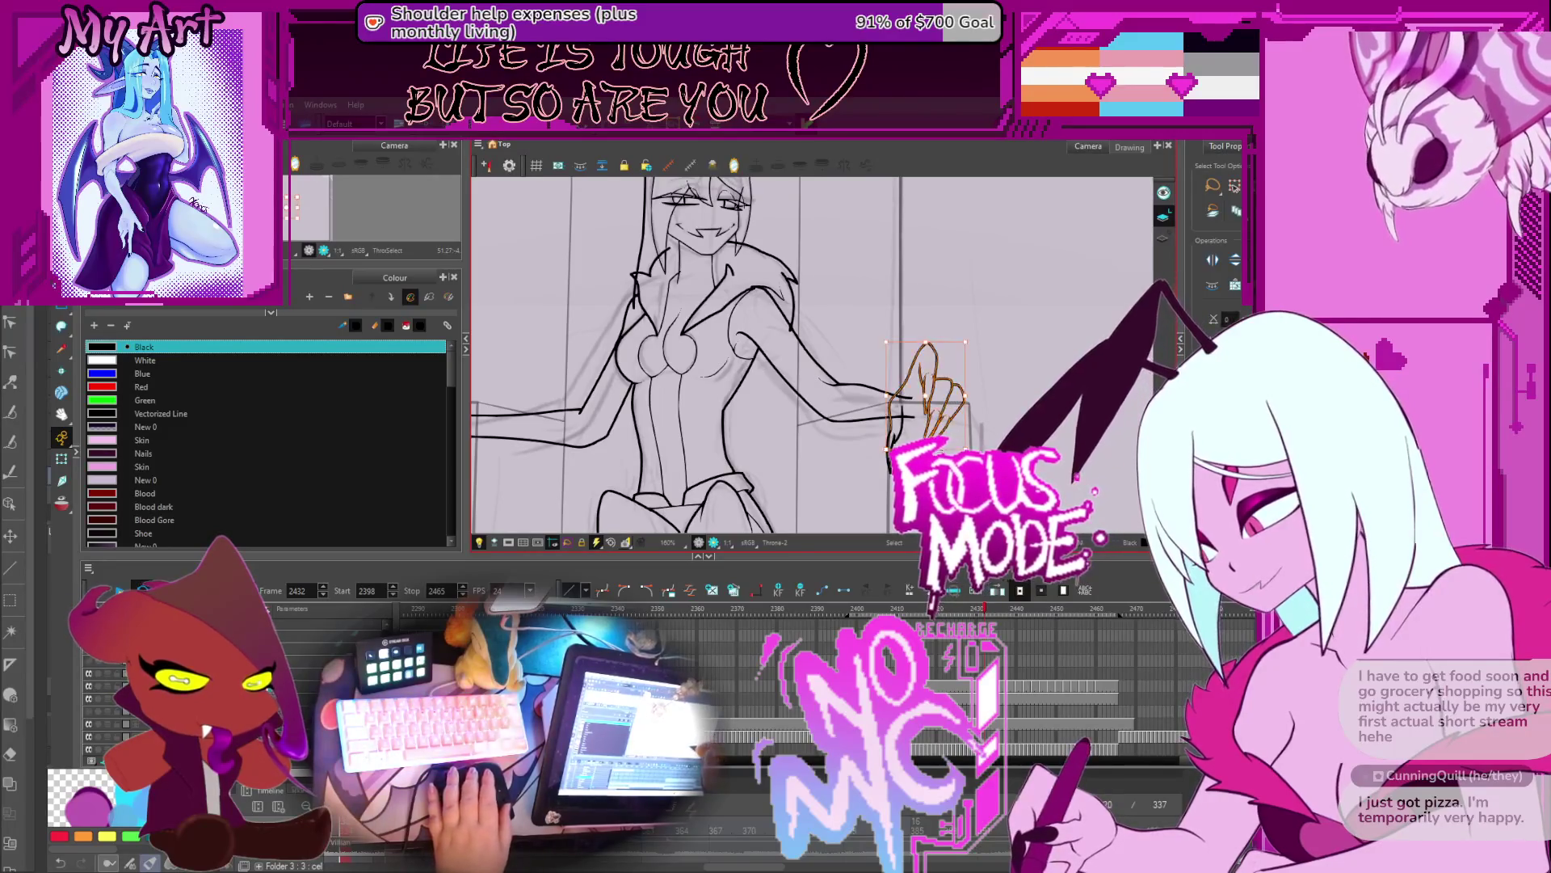
{"action": "left_click", "coordinate": [941, 401]}
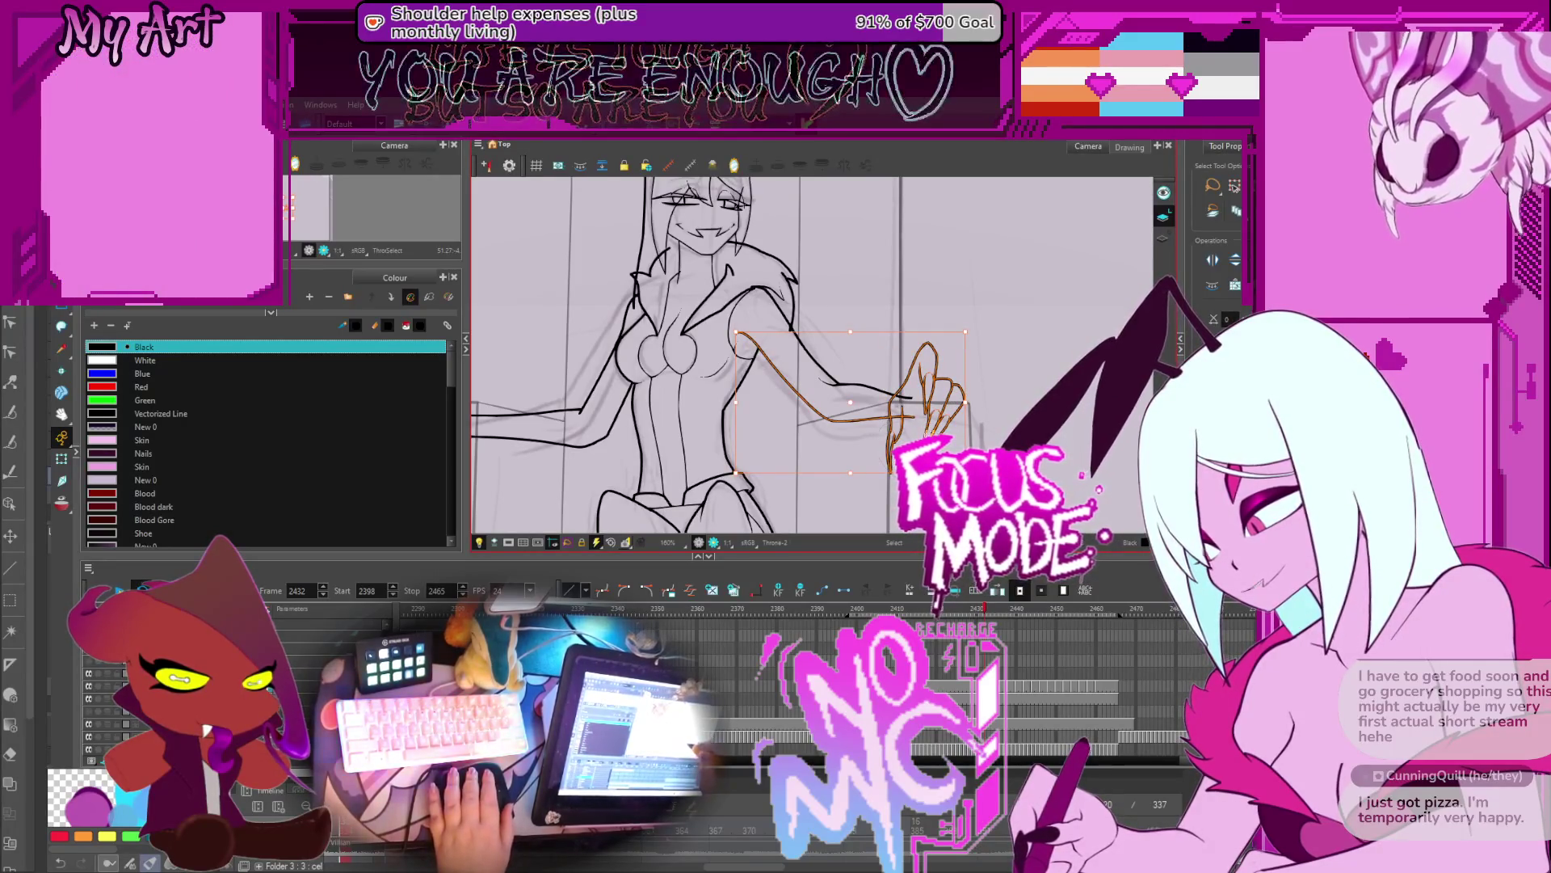
{"action": "left_click", "coordinate": [1018, 395]}
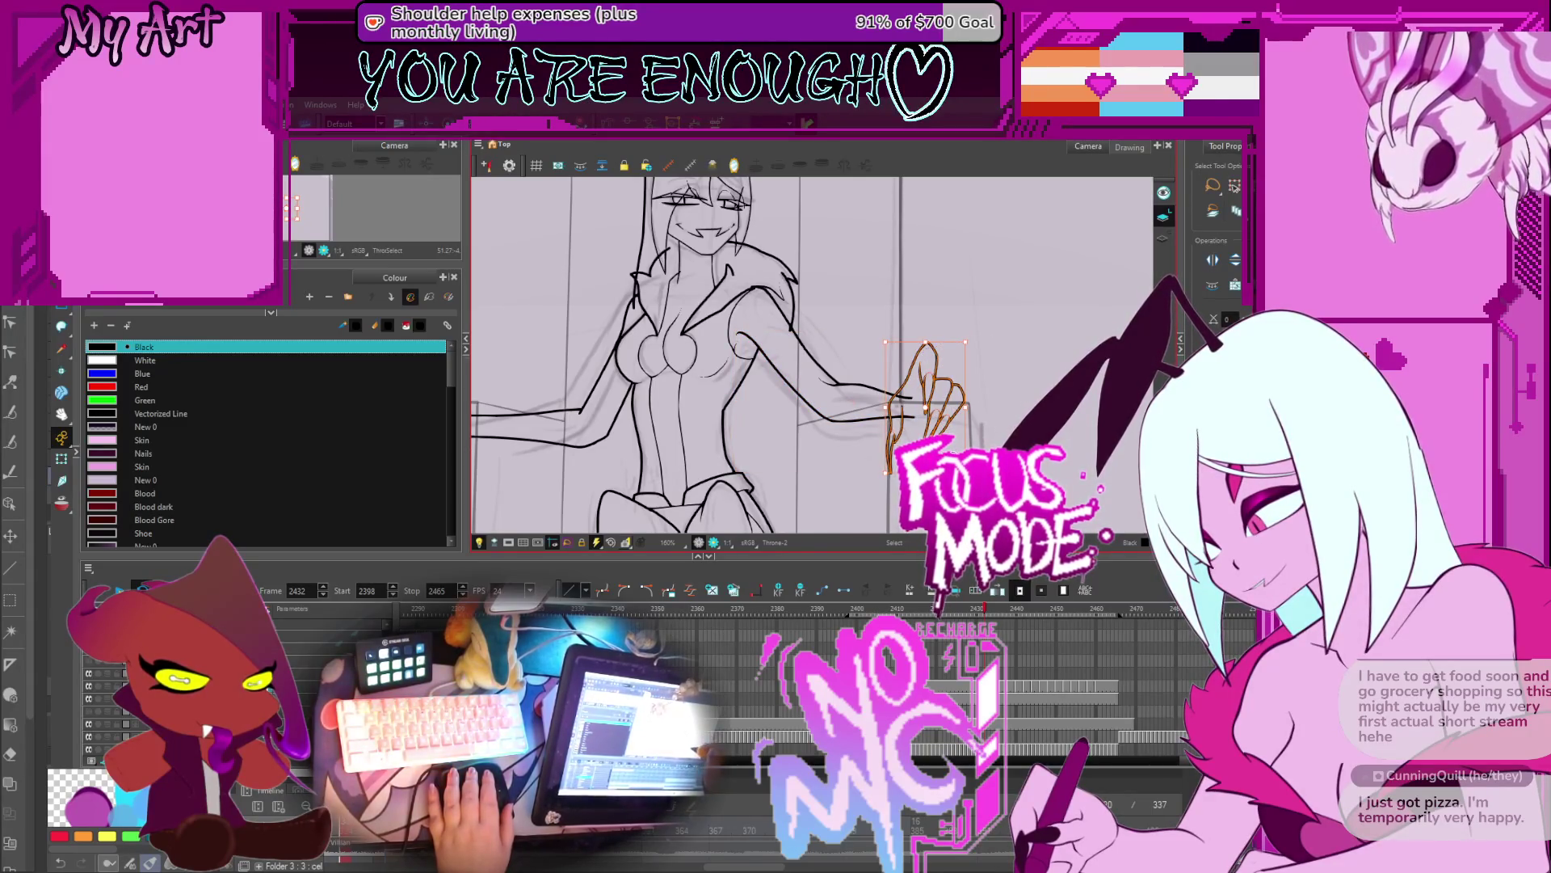
{"action": "key", "text": "Delete"}
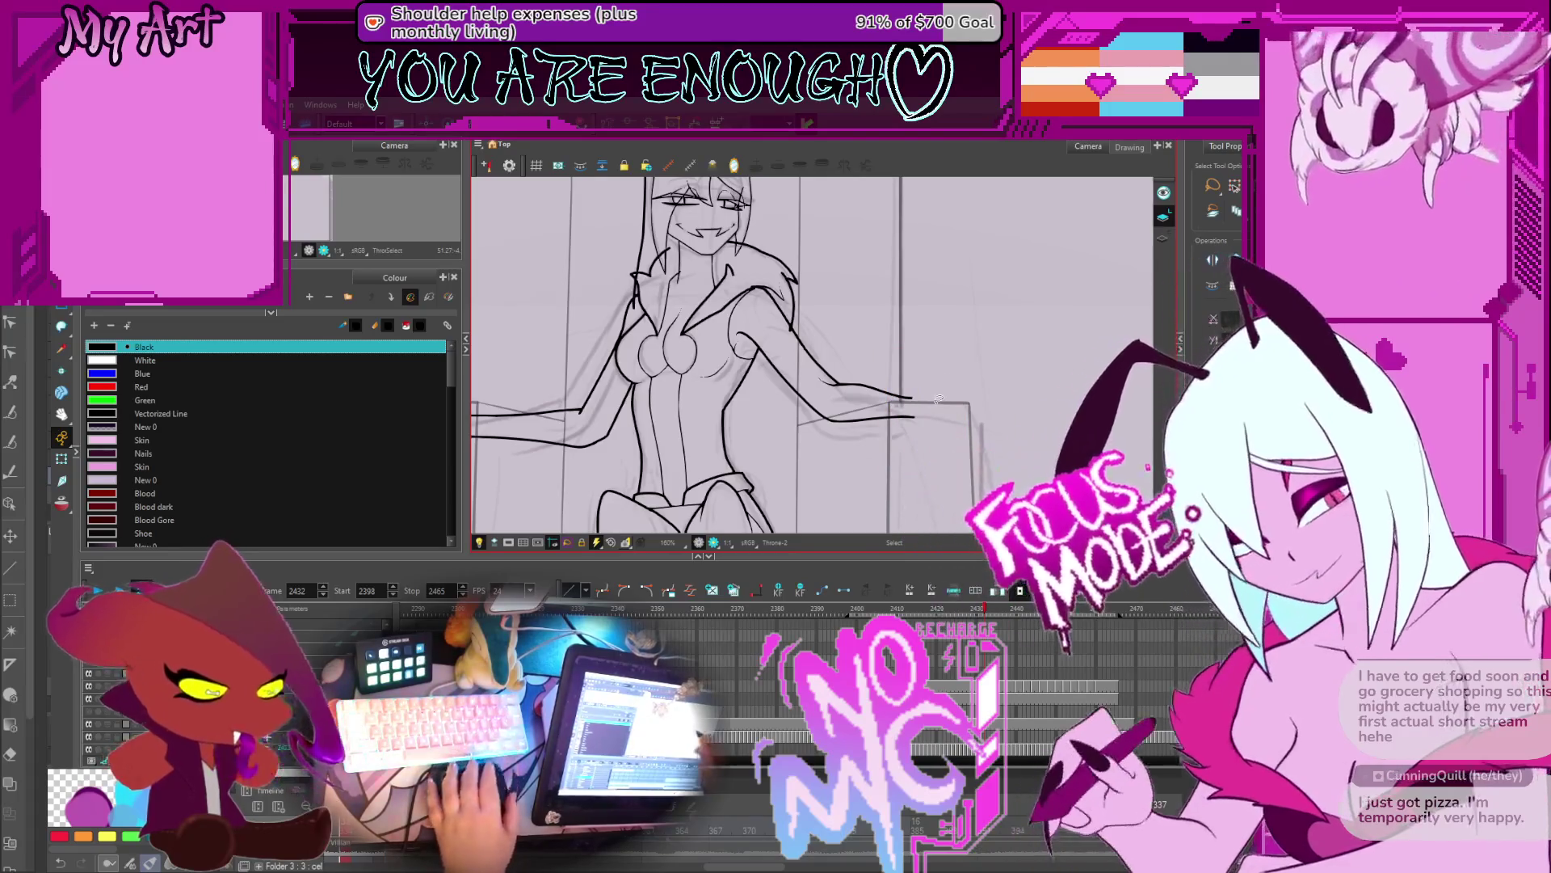
{"action": "mouse_move", "coordinate": [913, 408]}
{"action": "left_mouse_down"}
{"action": "mouse_move", "coordinate": [953, 408]}
{"action": "mouse_move", "coordinate": [941, 428]}
{"action": "left_mouse_up"}
{"action": "key", "text": "ctrl+z"}
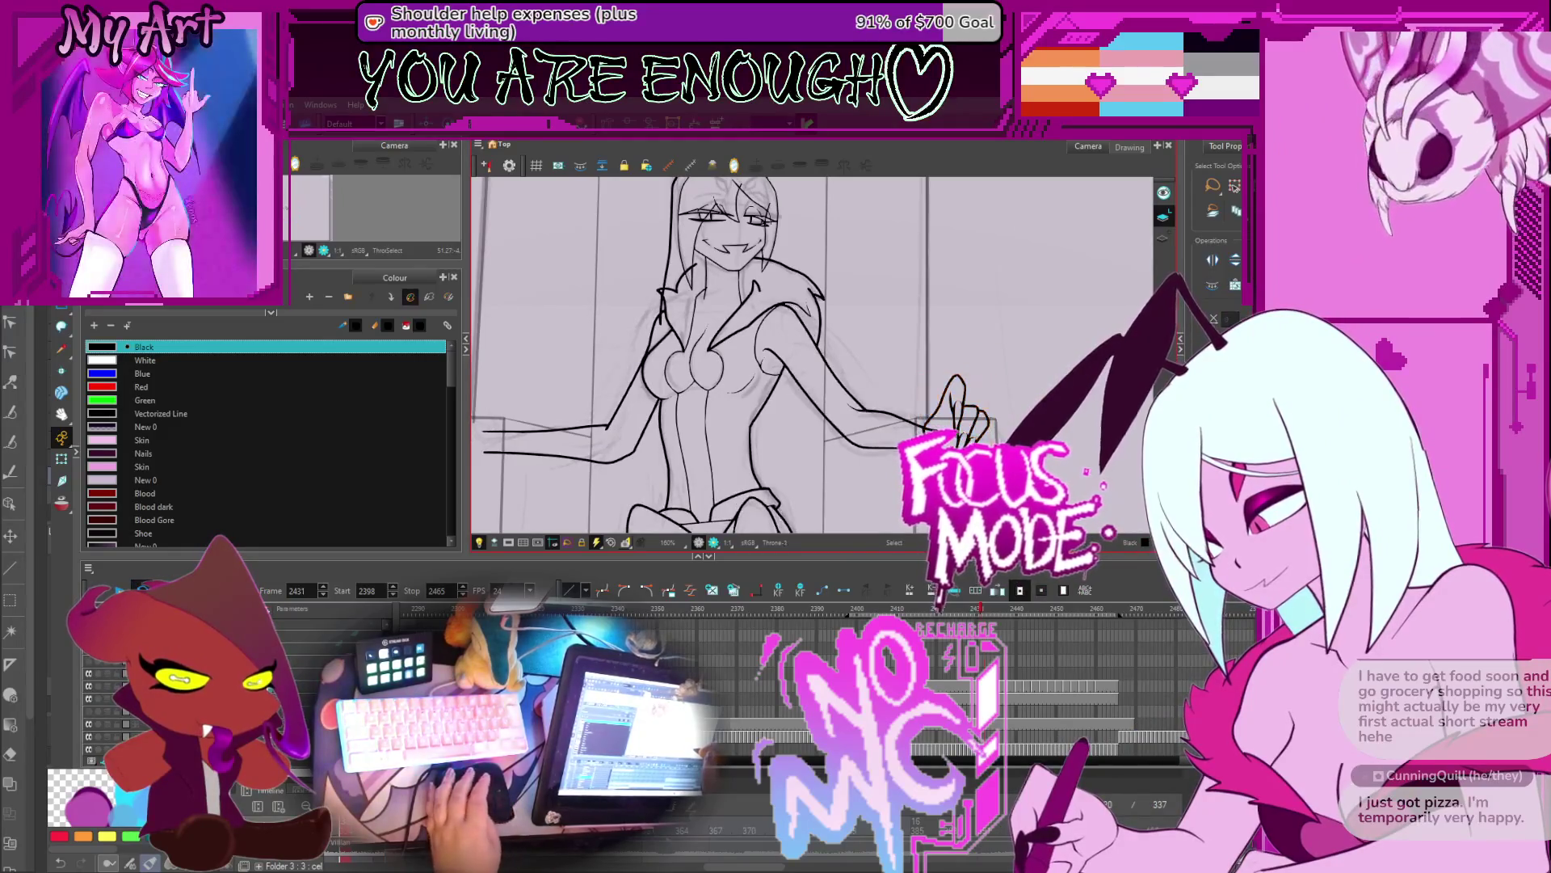
Step: Flip through frames 2430–2440 to compare hand poses, returning to frame 2432
{"action": "key", "text": "comma"}
{"action": "key", "text": "shift+m"}
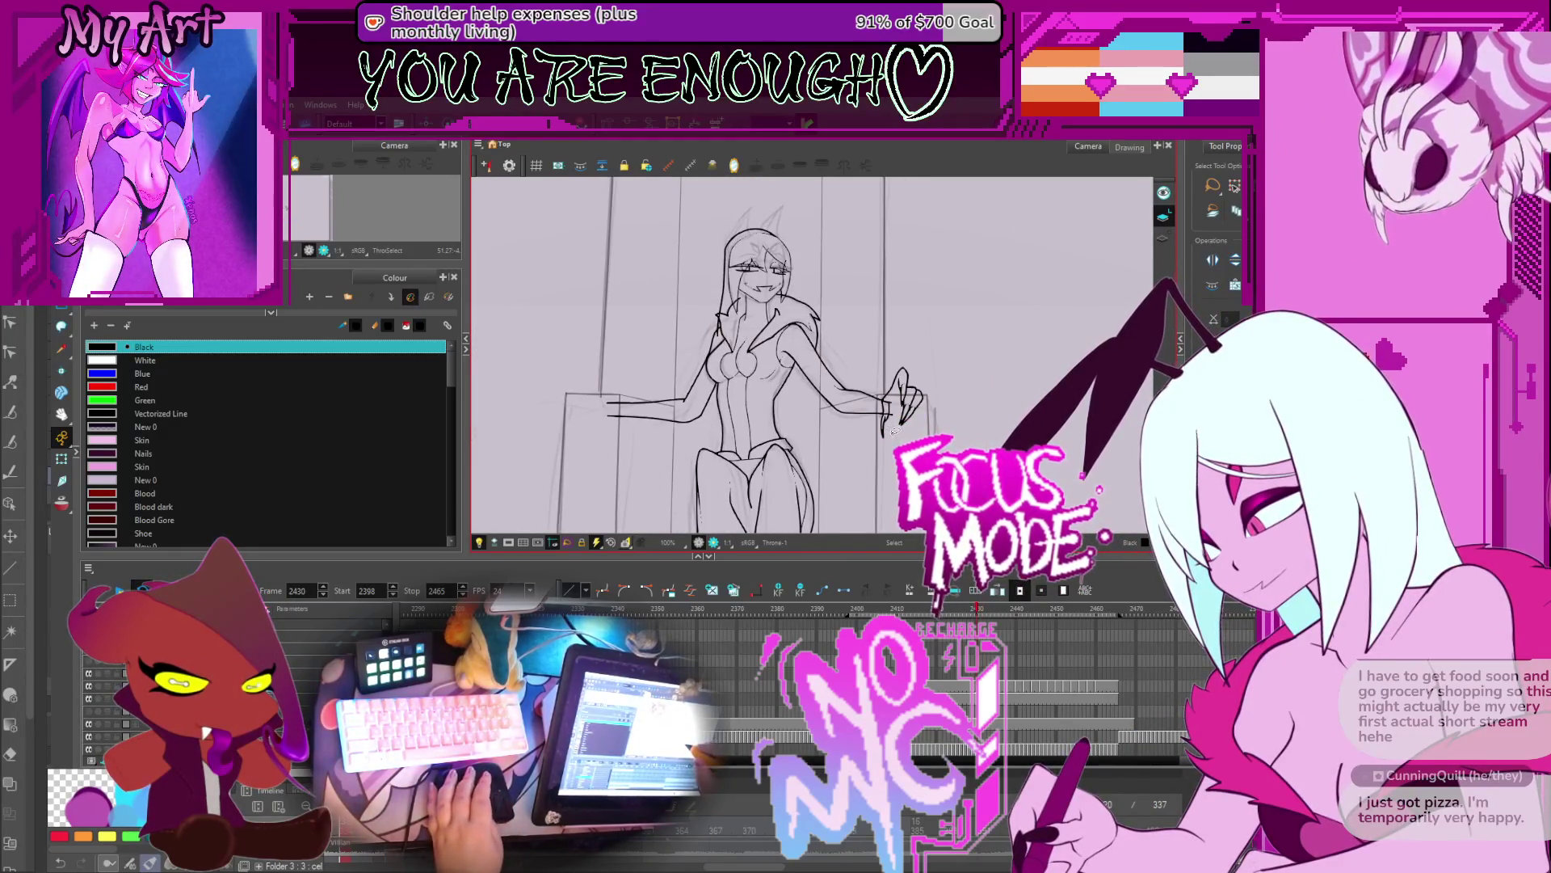
{"action": "key", "text": "period"}
{"action": "key", "text": "period"}
{"action": "key", "text": "period"}
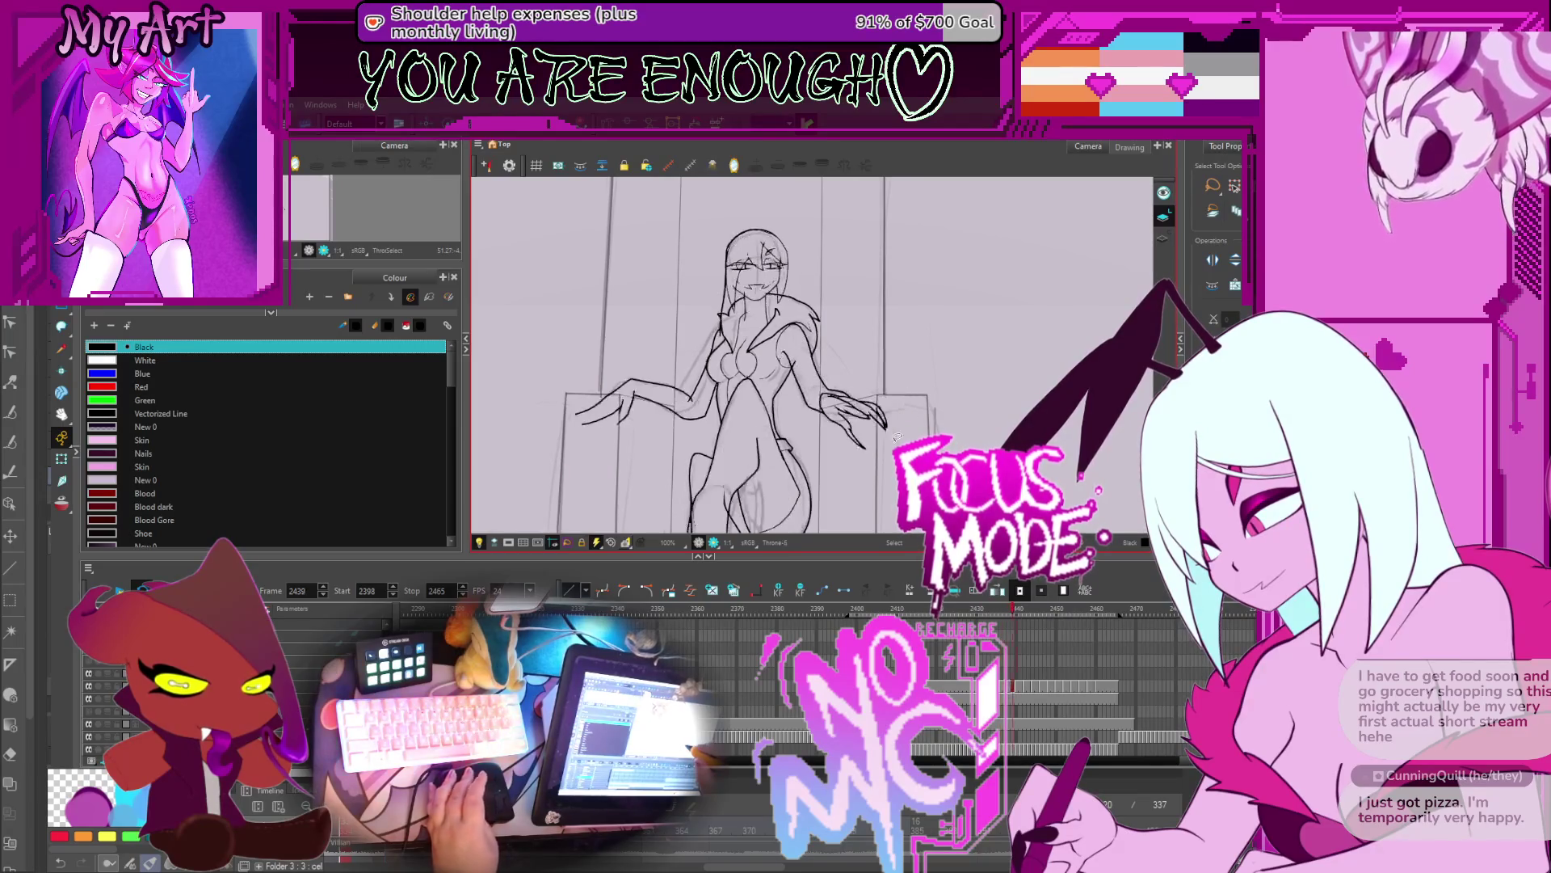
{"action": "key", "text": "comma"}
{"action": "key", "text": "comma"}
{"action": "key", "text": "period"}
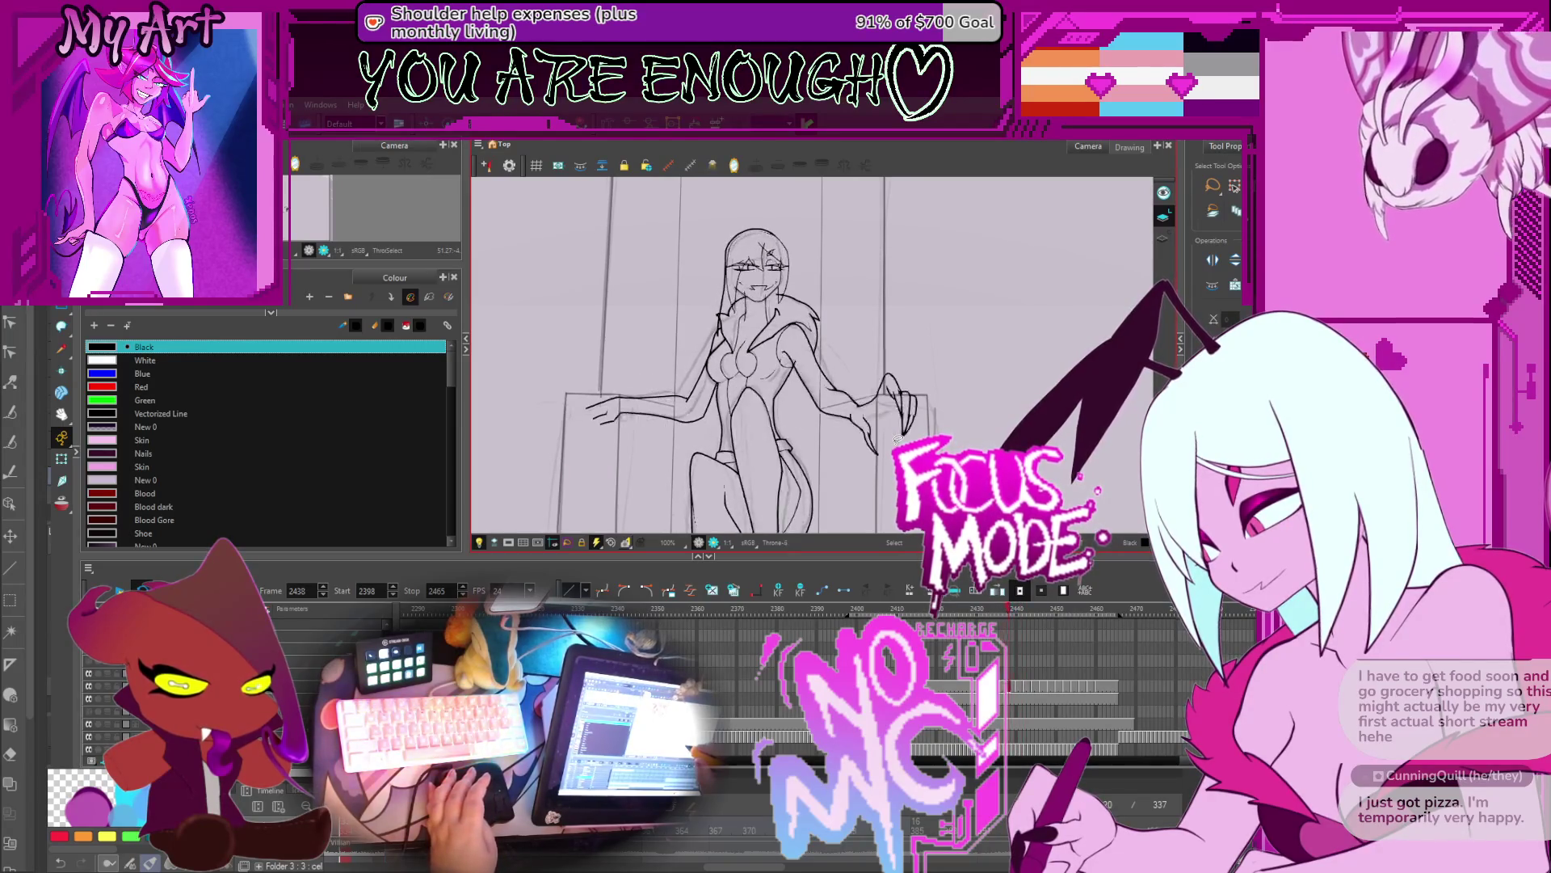
{"action": "key", "text": "period"}
{"action": "key", "text": "period"}
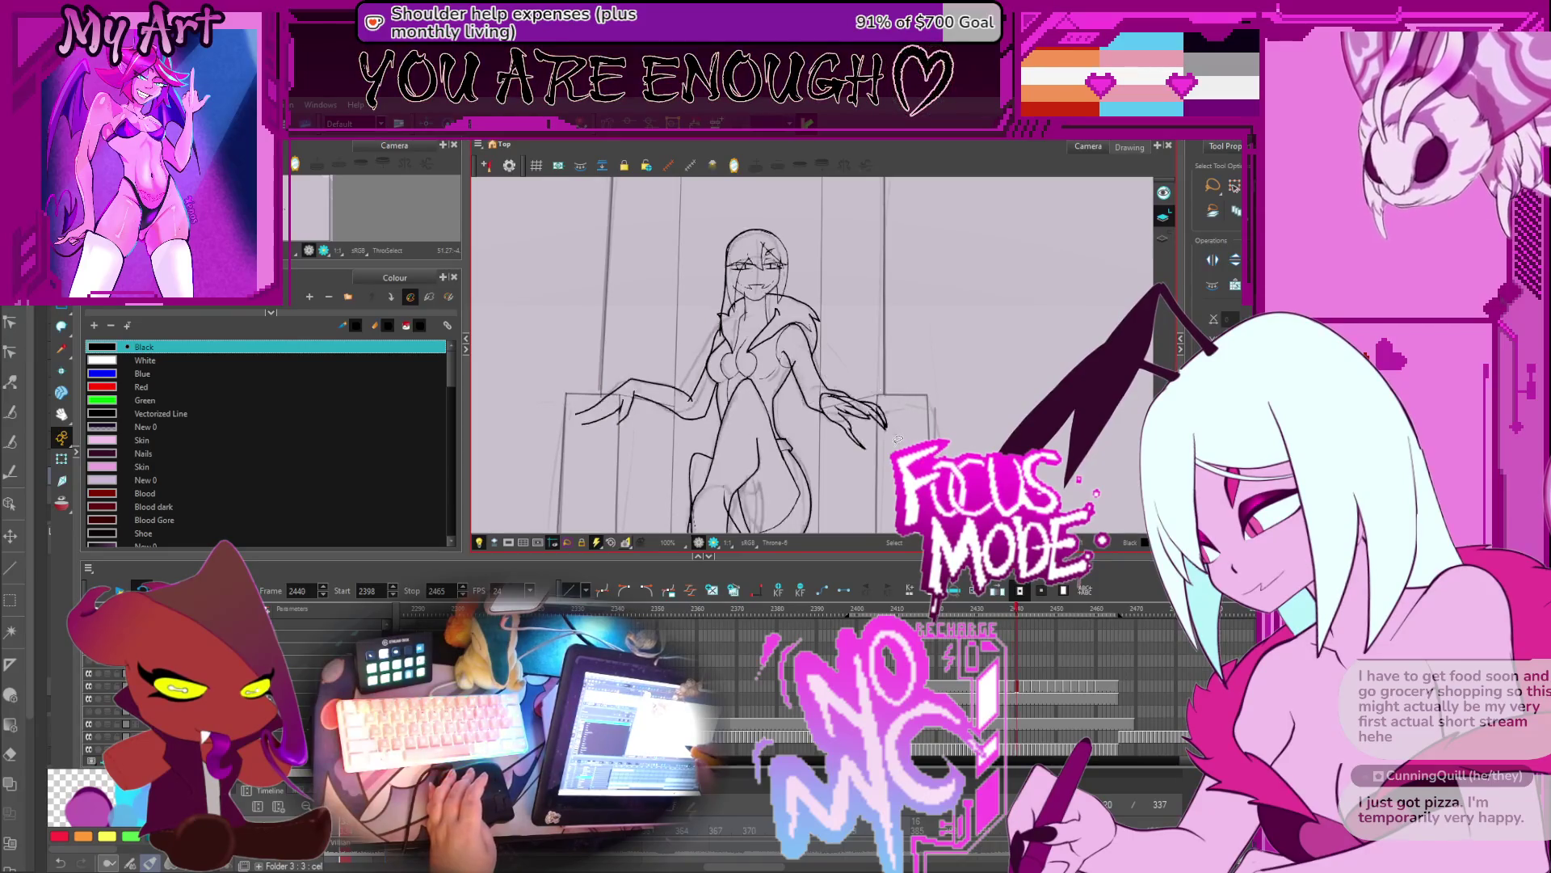
{"action": "key", "text": "comma"}
{"action": "key", "text": "comma"}
{"action": "key", "text": "comma"}
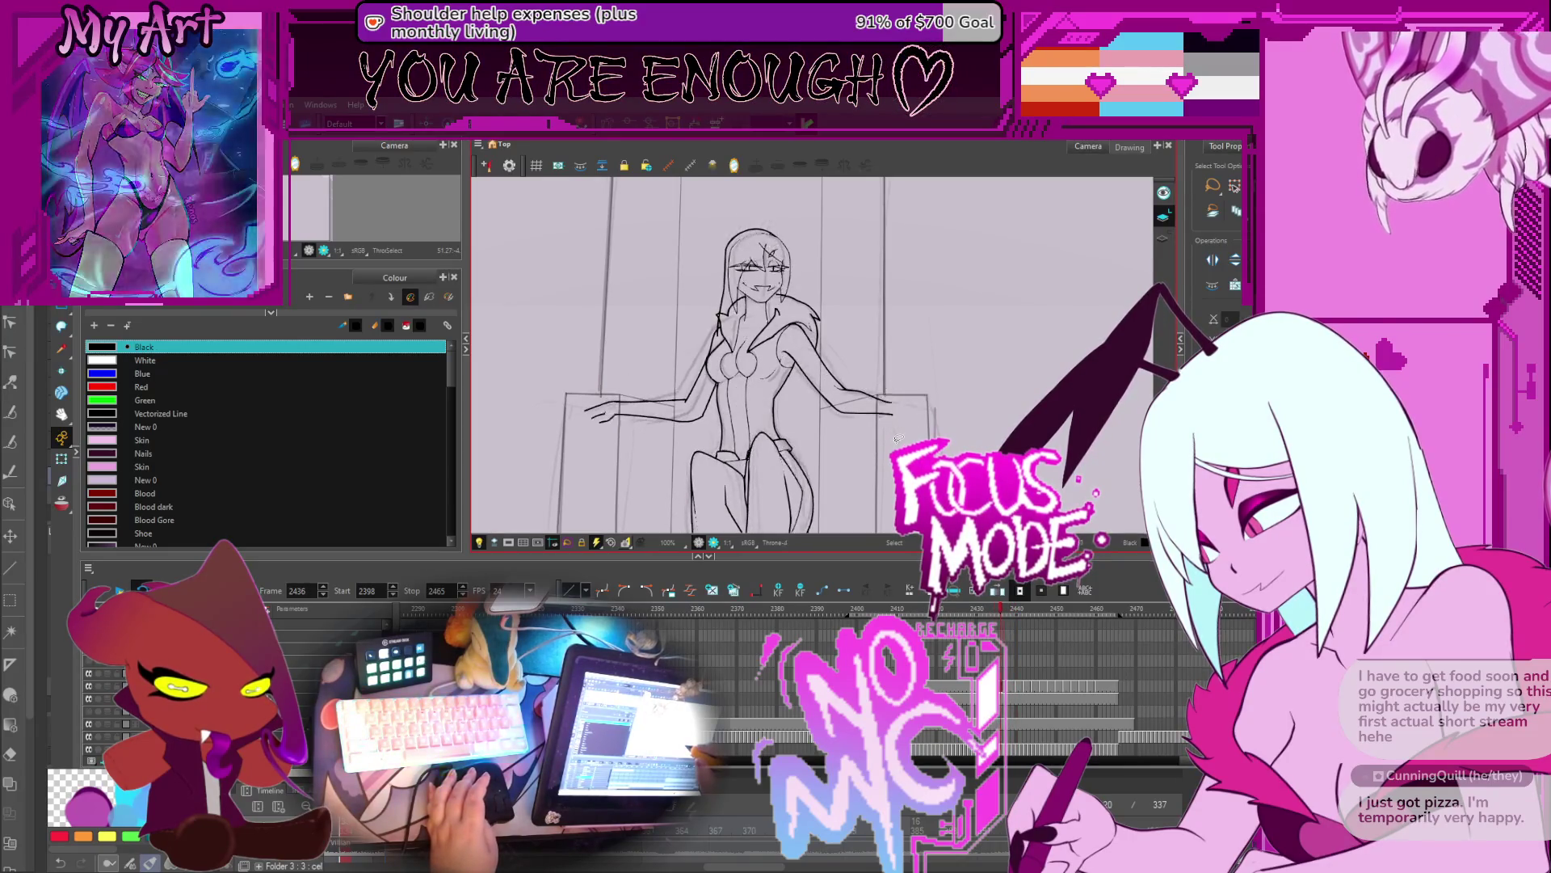
{"action": "key", "text": "period"}
{"action": "key", "text": "period"}
{"action": "mouse_move", "coordinate": [898, 419]}
{"action": "left_mouse_down"}
{"action": "mouse_move", "coordinate": [899, 402]}
{"action": "mouse_move", "coordinate": [896, 420]}
{"action": "left_mouse_up"}
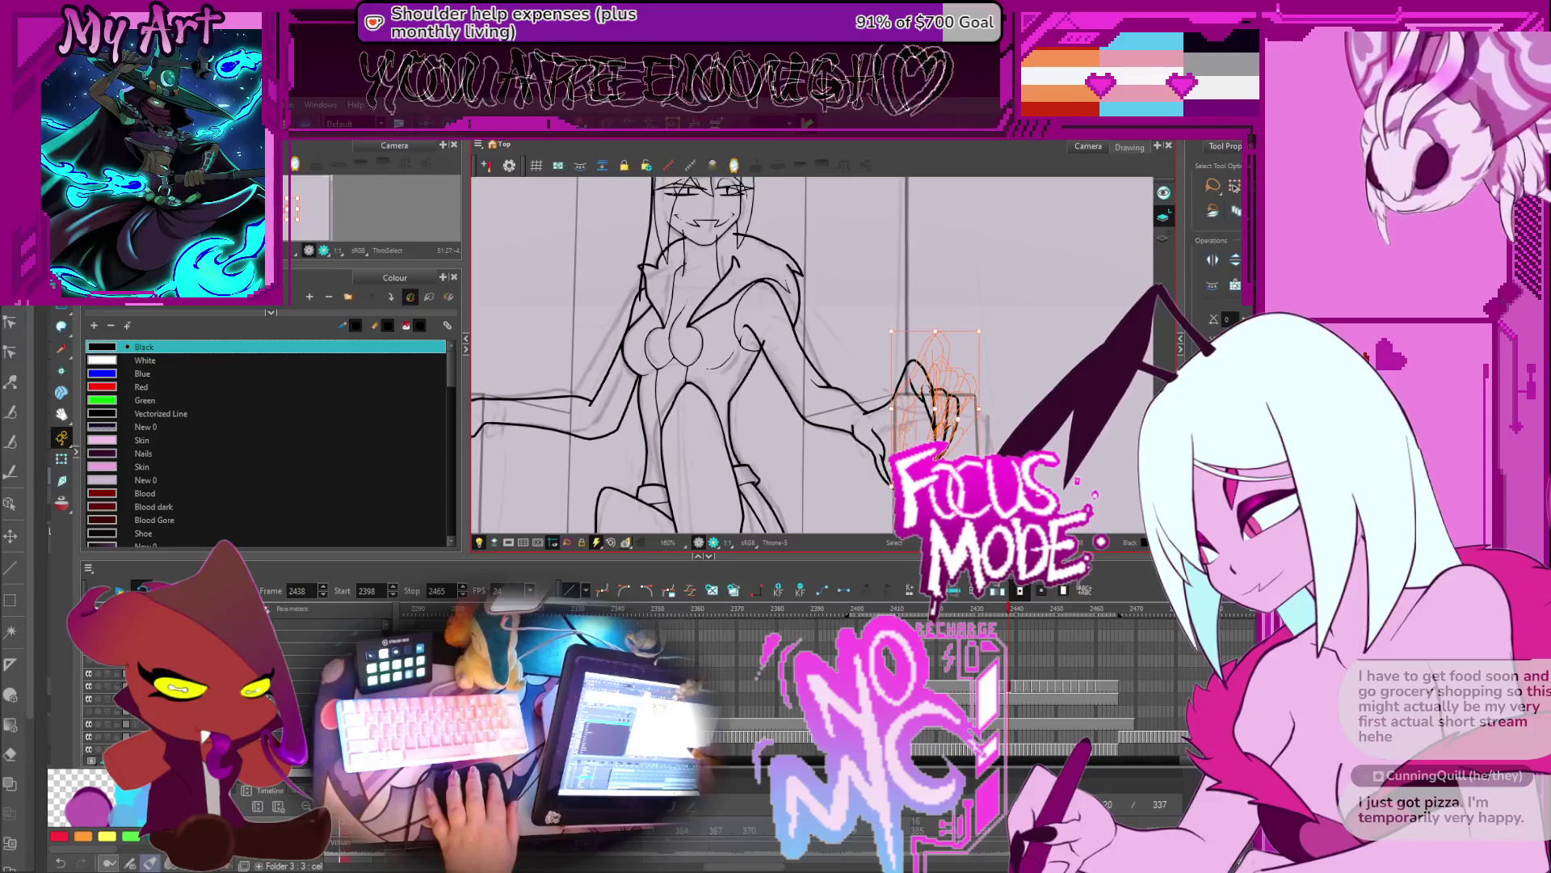
{"action": "left_click", "coordinate": [979, 616]}
{"action": "left_click", "coordinate": [1004, 613]}
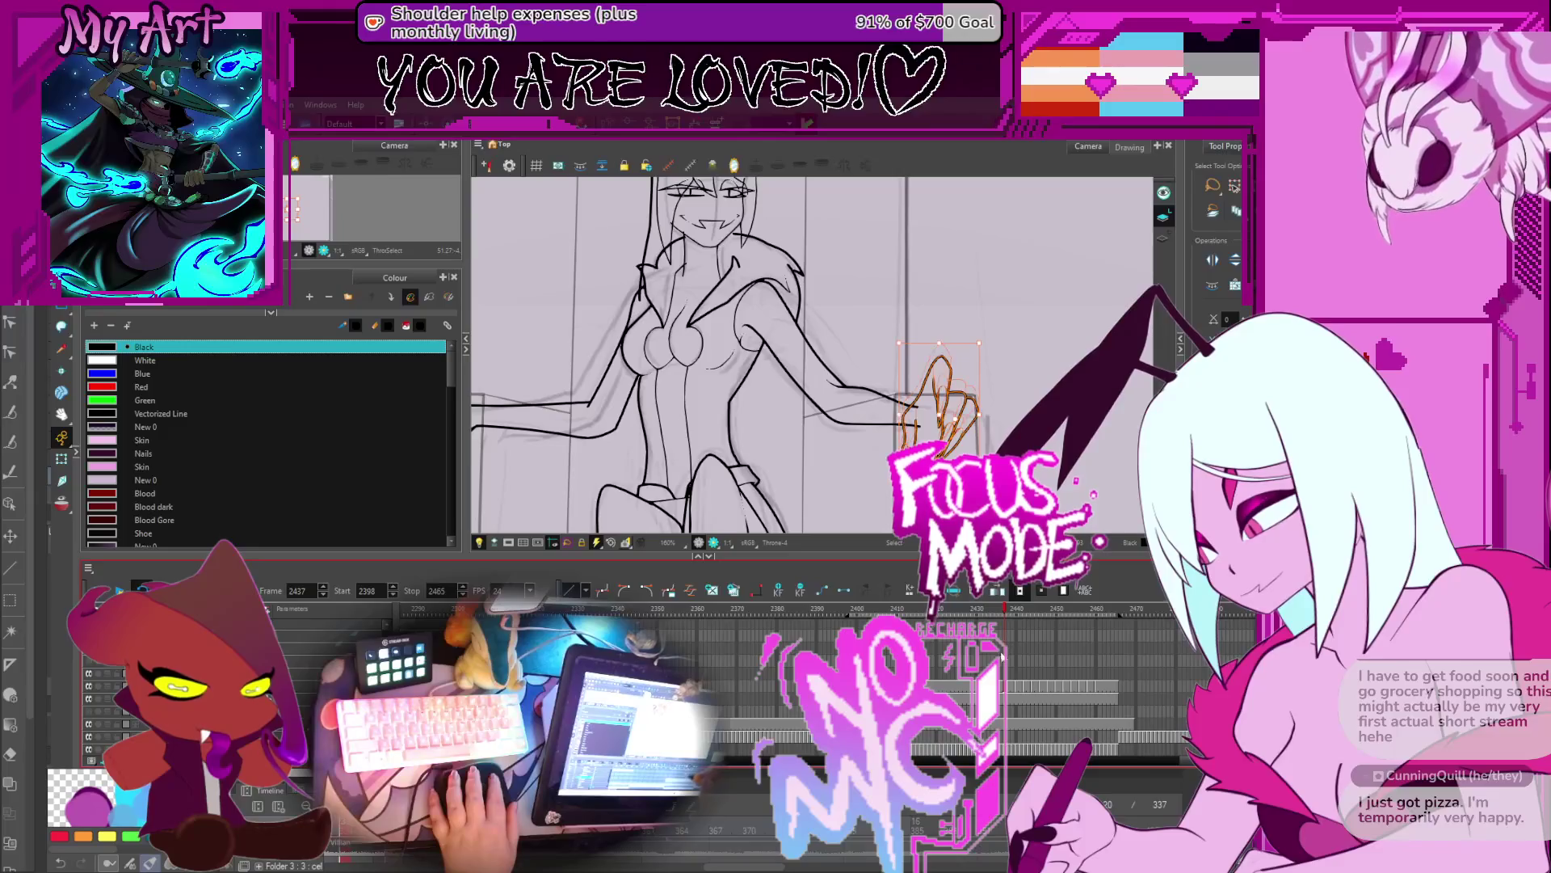
{"action": "left_click", "coordinate": [984, 613]}
{"action": "key", "text": "slash"}
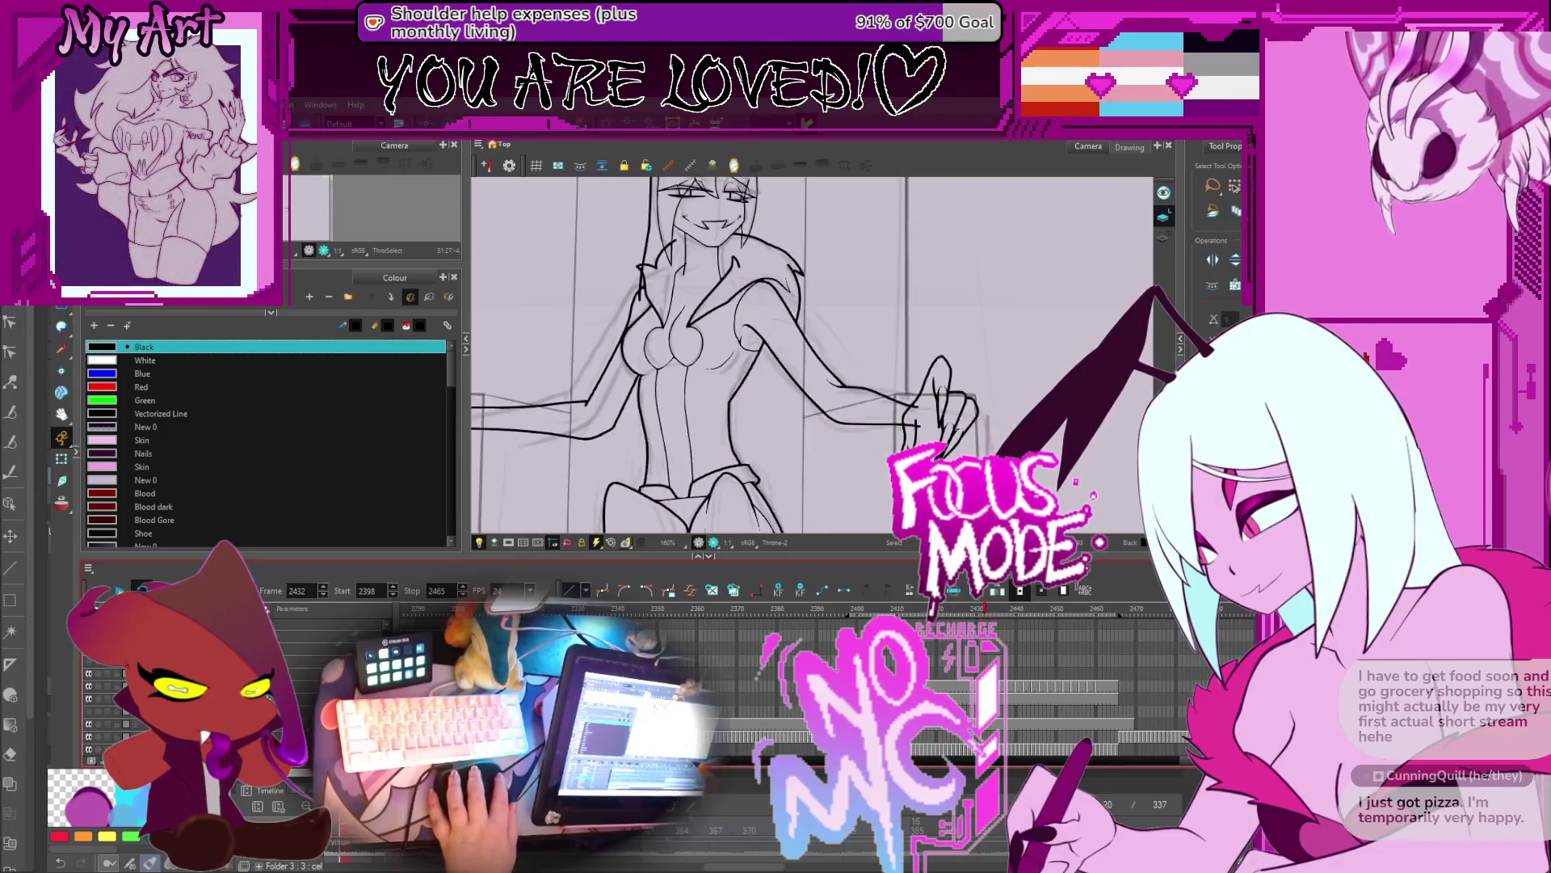
{"action": "mouse_move", "coordinate": [1002, 614]}
{"action": "left_mouse_down"}
{"action": "mouse_move", "coordinate": [1016, 614]}
{"action": "mouse_move", "coordinate": [997, 618]}
{"action": "mouse_move", "coordinate": [1001, 633]}
{"action": "left_mouse_up"}
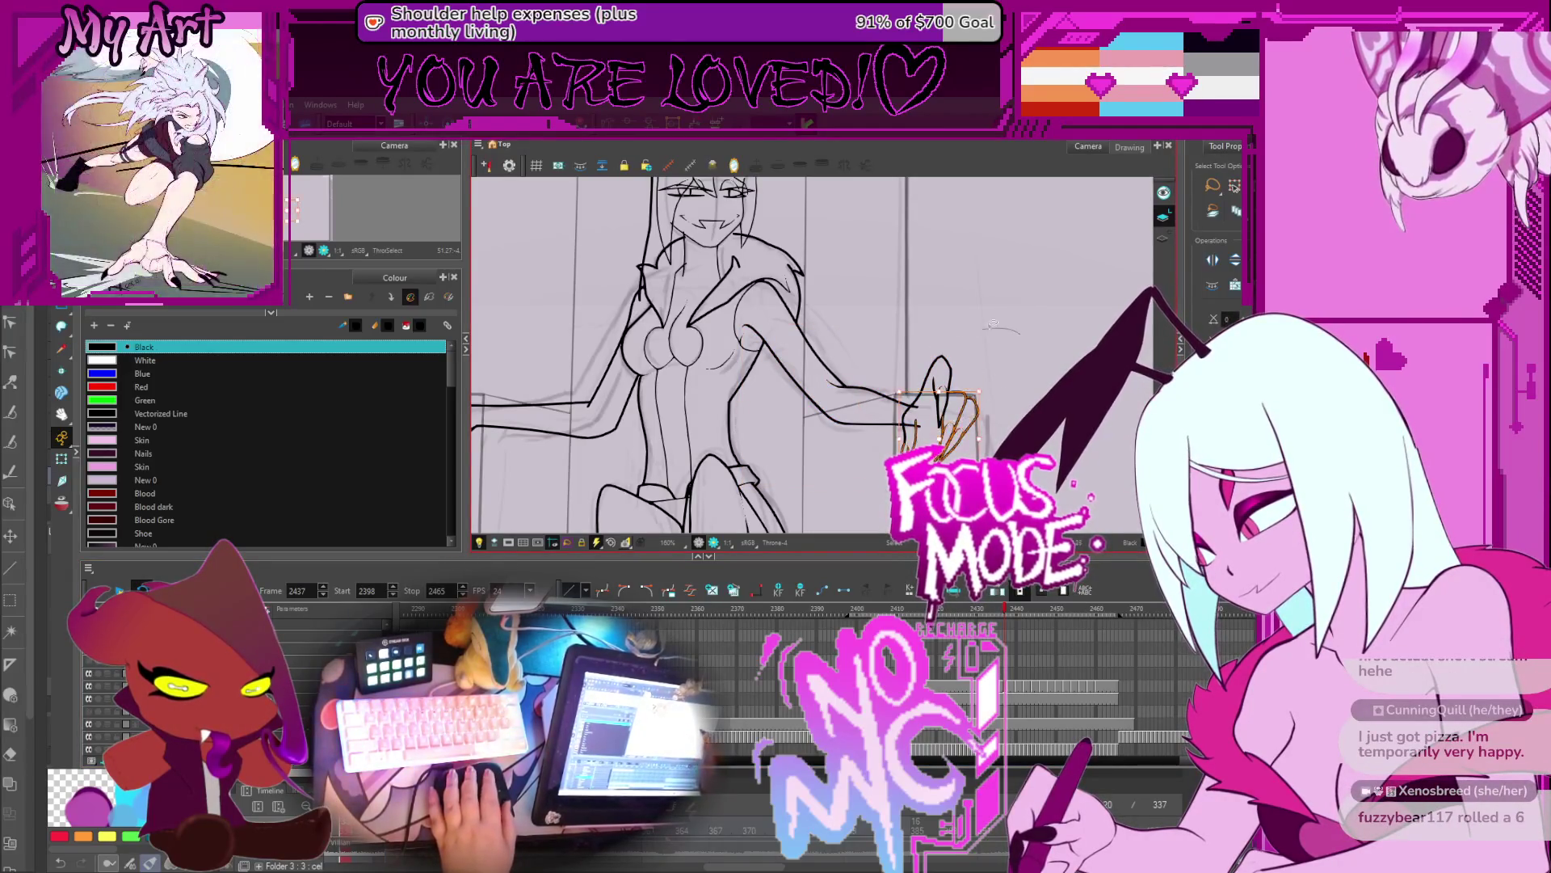
Step: Move the hand strokes down and slightly left, then reselect them
{"action": "left_click", "coordinate": [939, 396]}
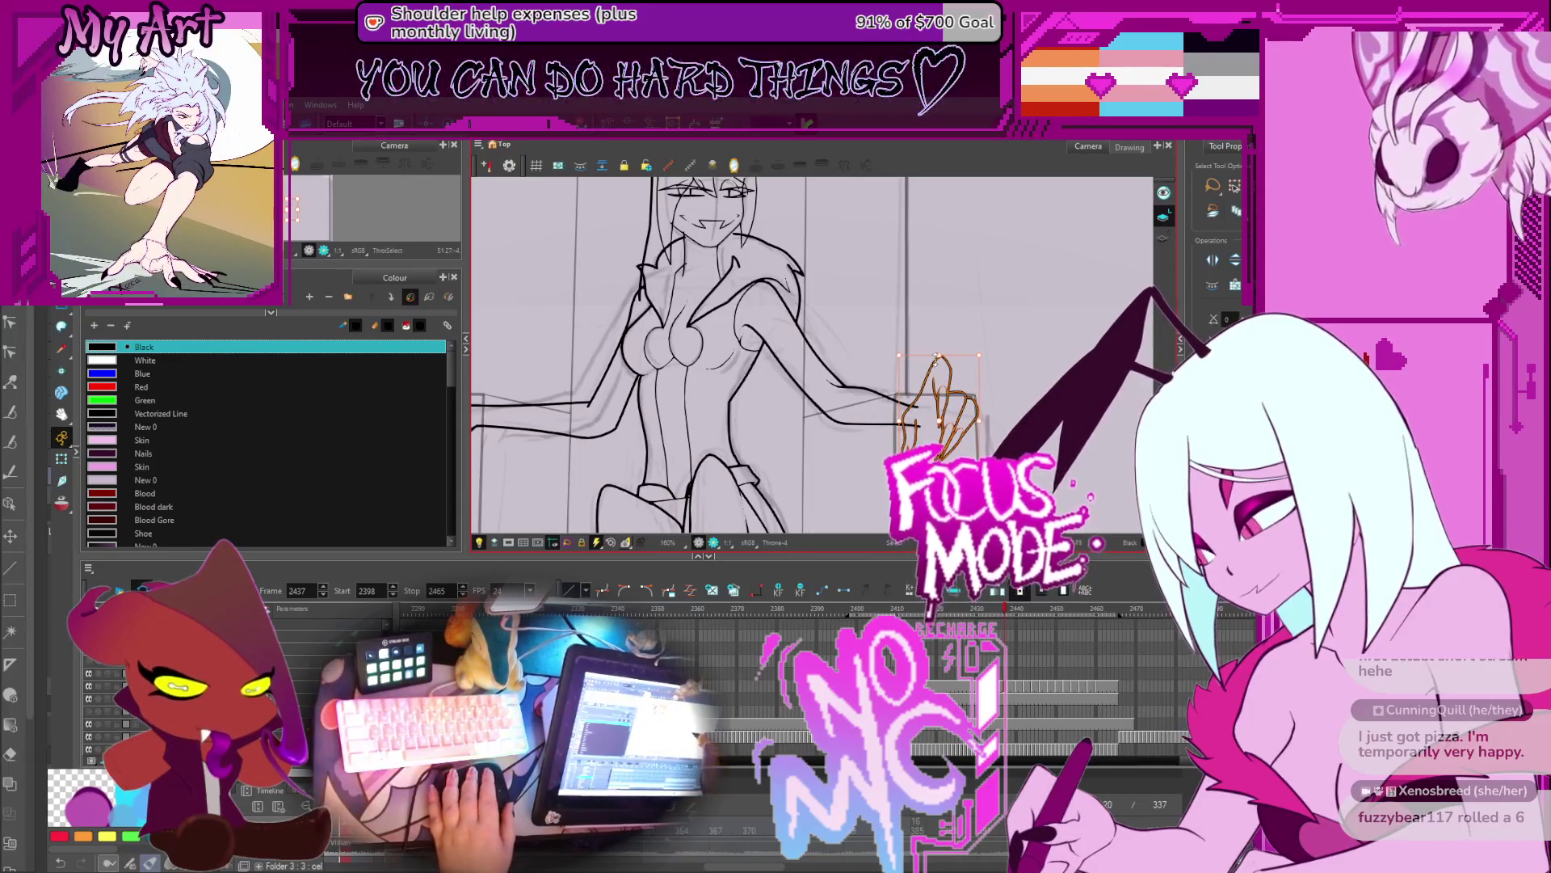
{"action": "left_click_drag", "start_coordinate": [938, 368], "coordinate": [940, 396]}
{"action": "key", "text": "Escape"}
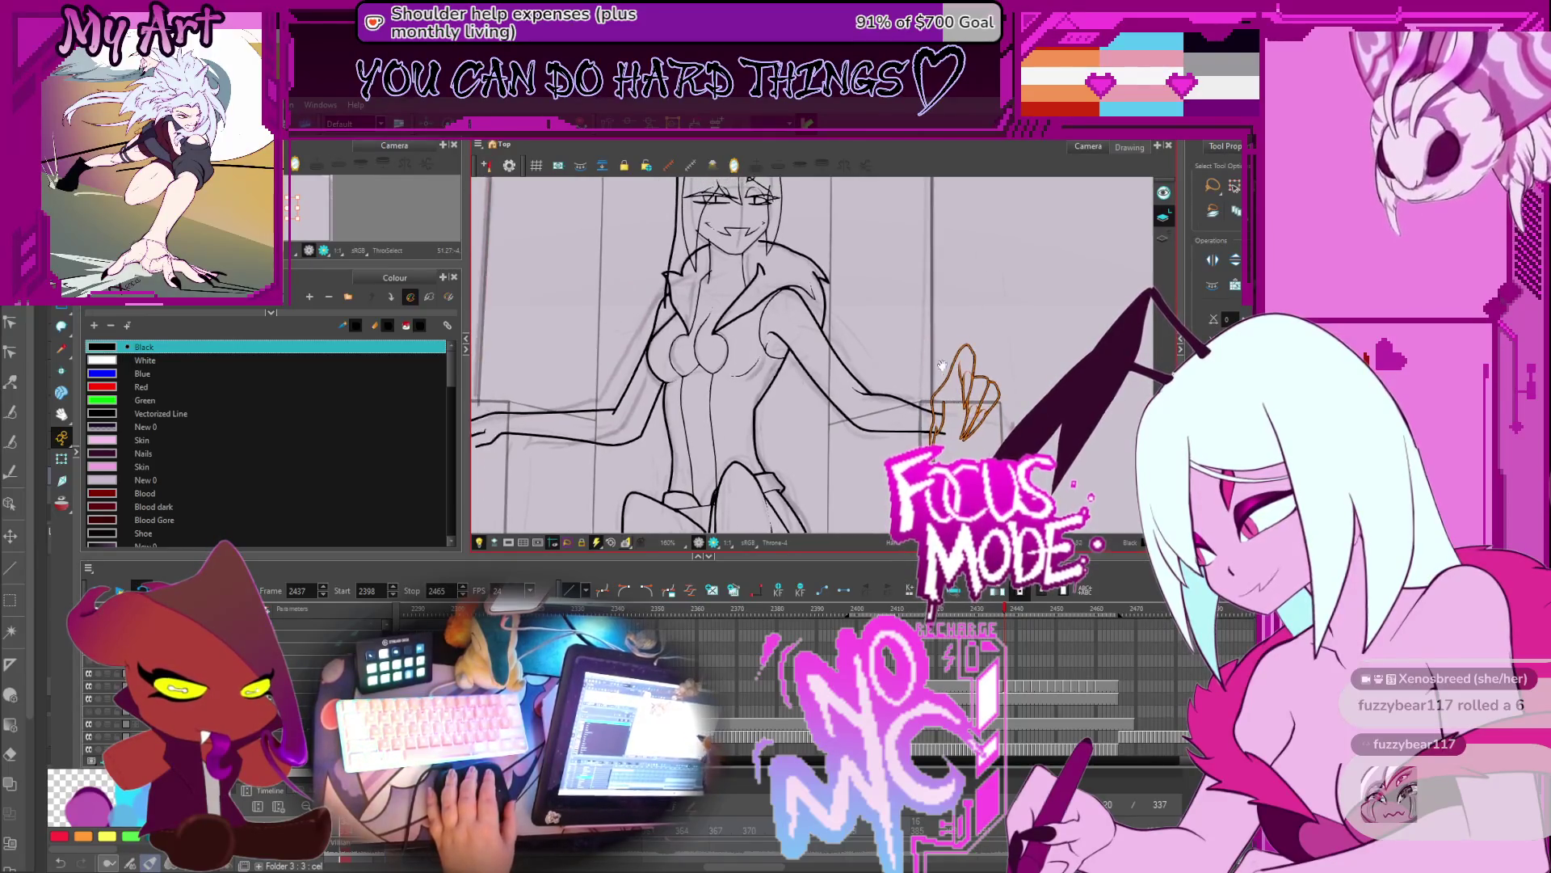
{"action": "left_click", "coordinate": [928, 392]}
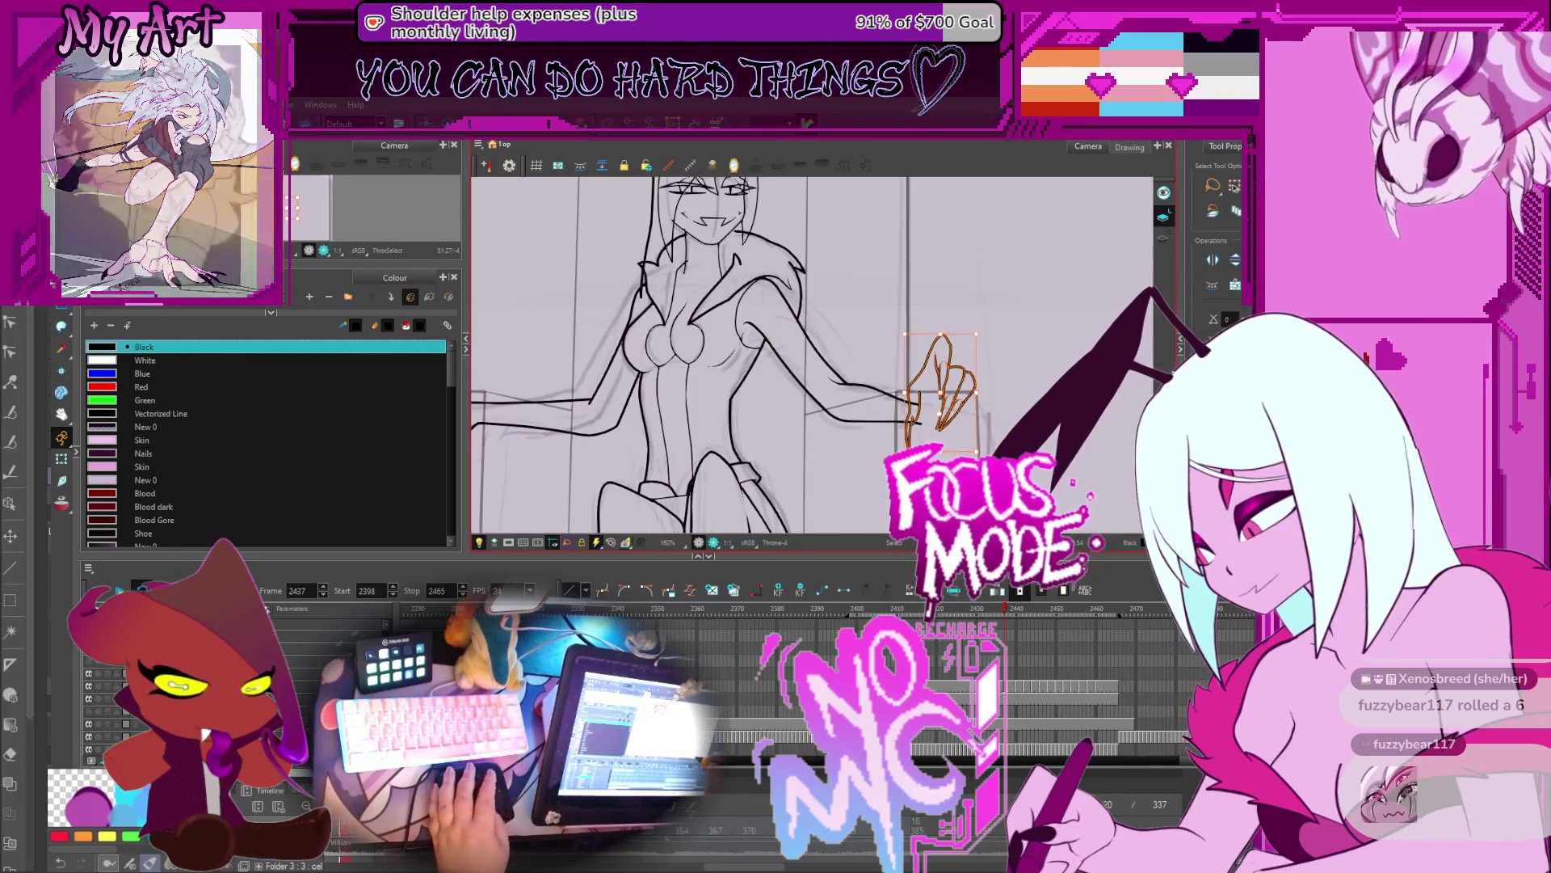
Step: Try deleting the hand on frame 2435 and undo, then delete the hand strokes on frame 2432
{"action": "key", "text": "comma"}
{"action": "key", "text": "comma"}
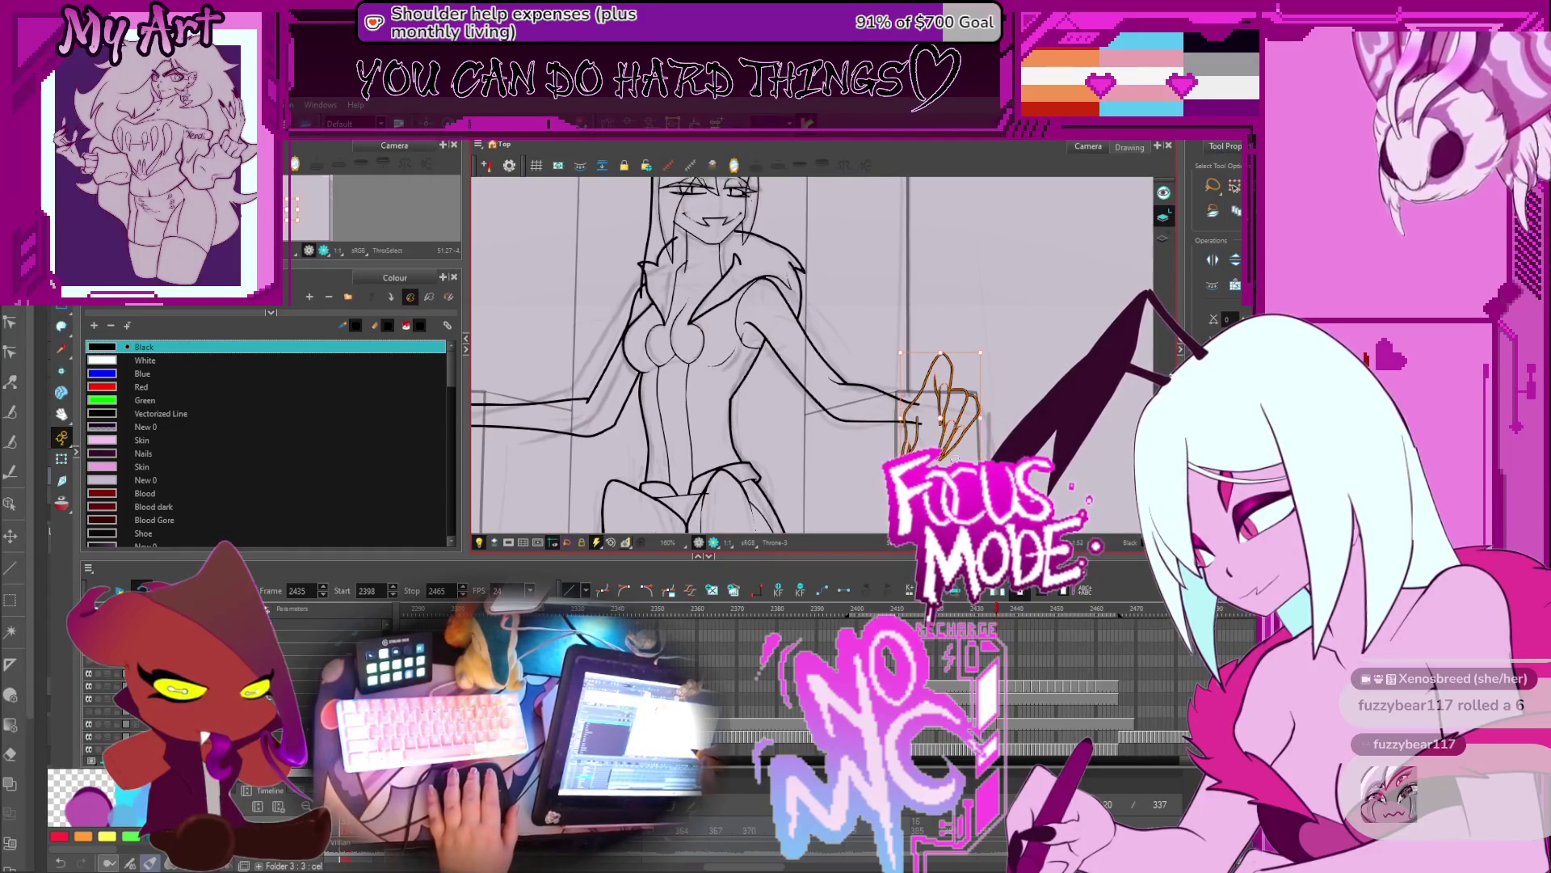
{"action": "key", "text": "Delete"}
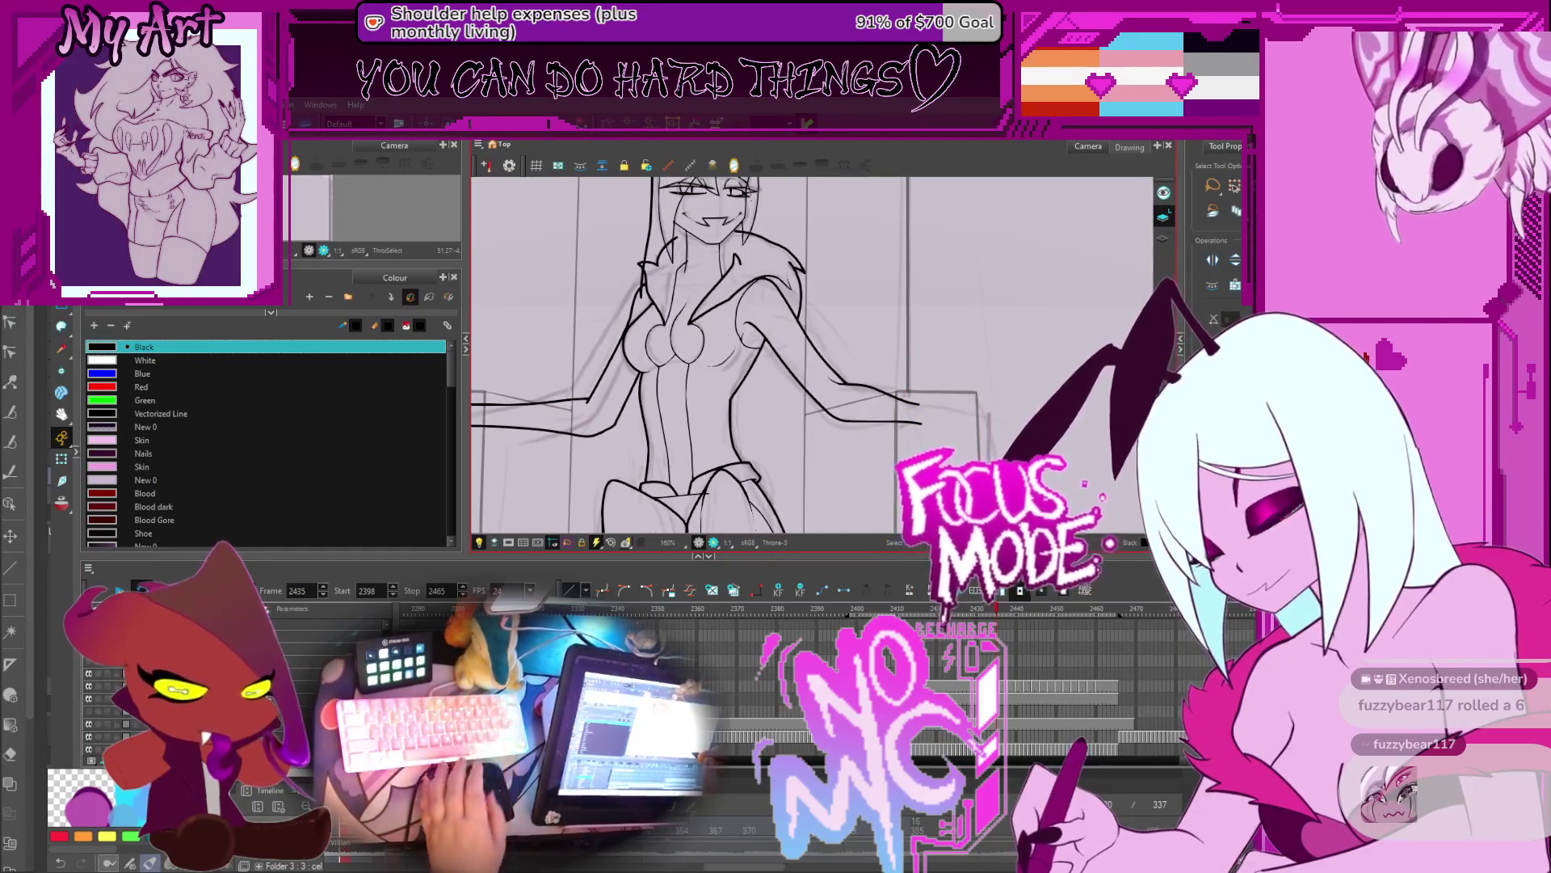
{"action": "left_click_drag", "start_coordinate": [941, 431], "coordinate": [966, 439]}
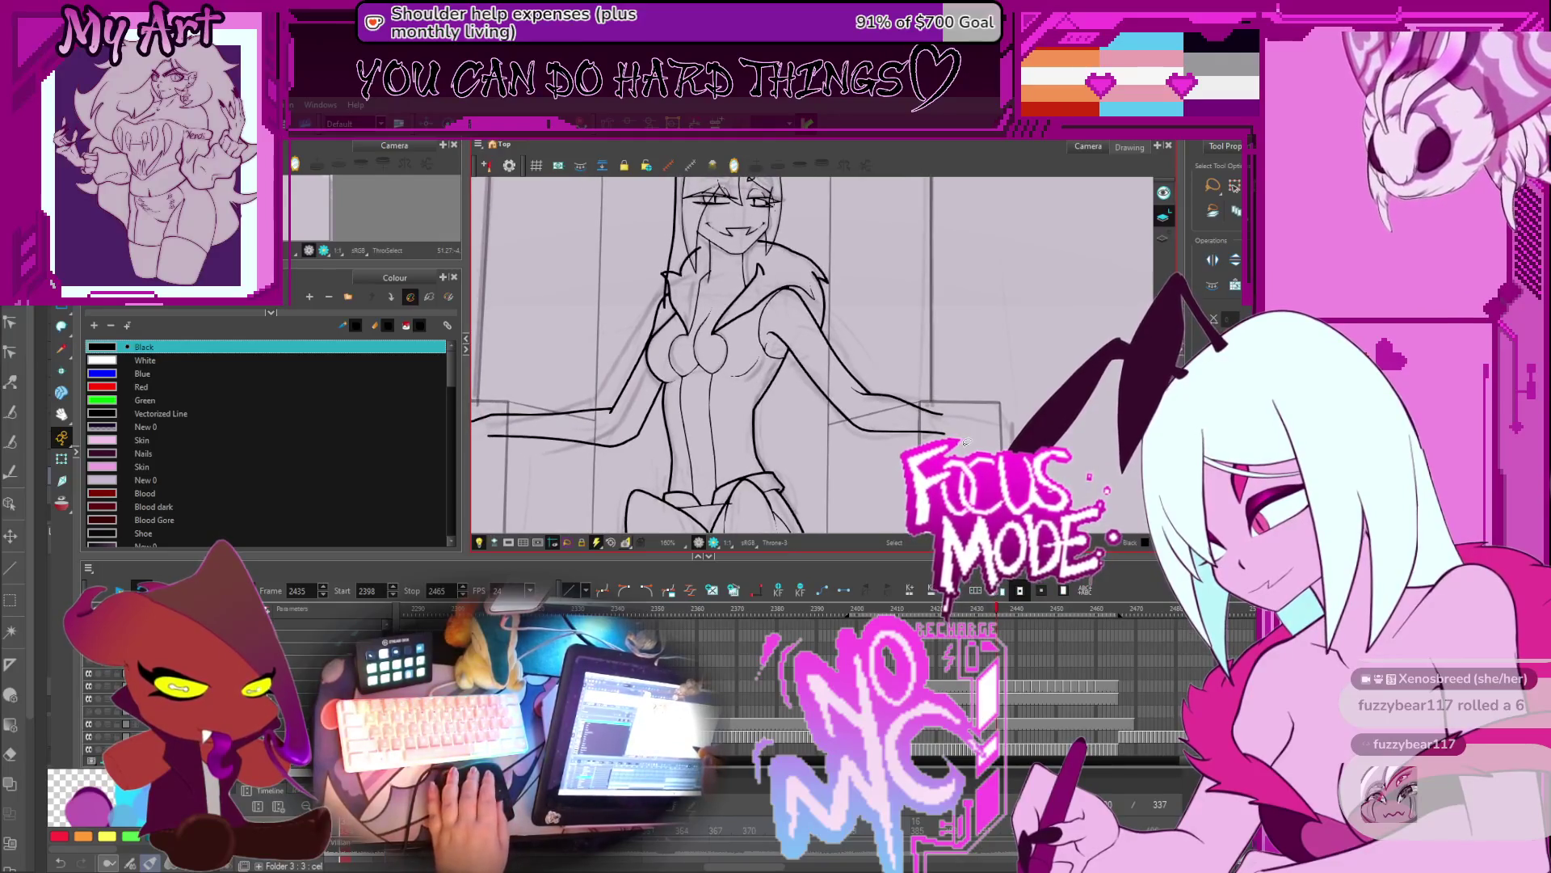
{"action": "key", "text": "ctrl+z"}
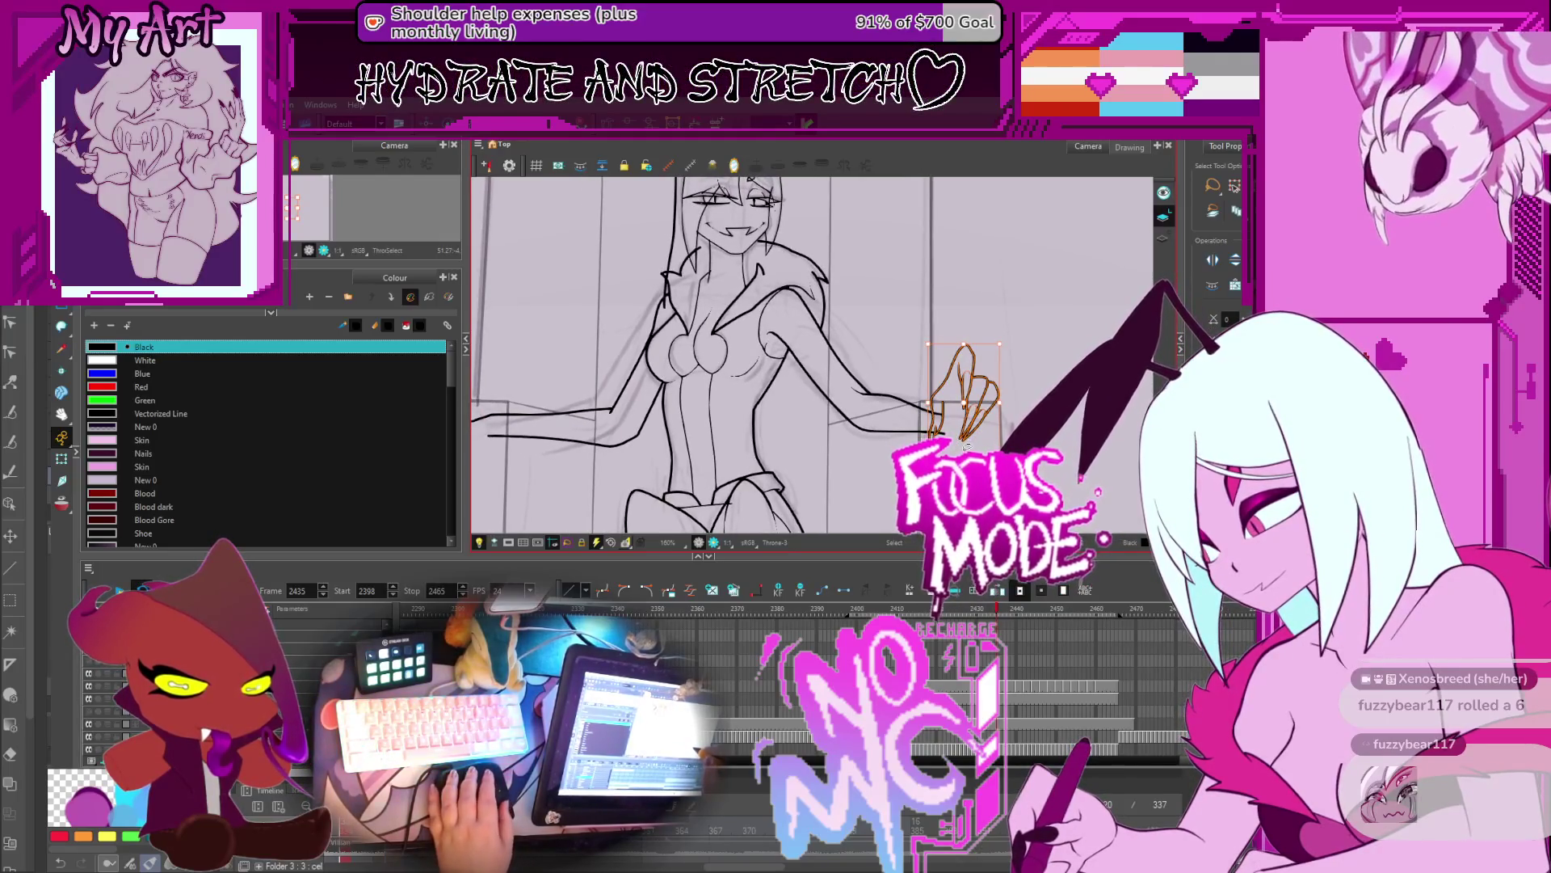
{"action": "key", "text": "comma"}
{"action": "key", "text": "comma"}
{"action": "key", "text": "comma"}
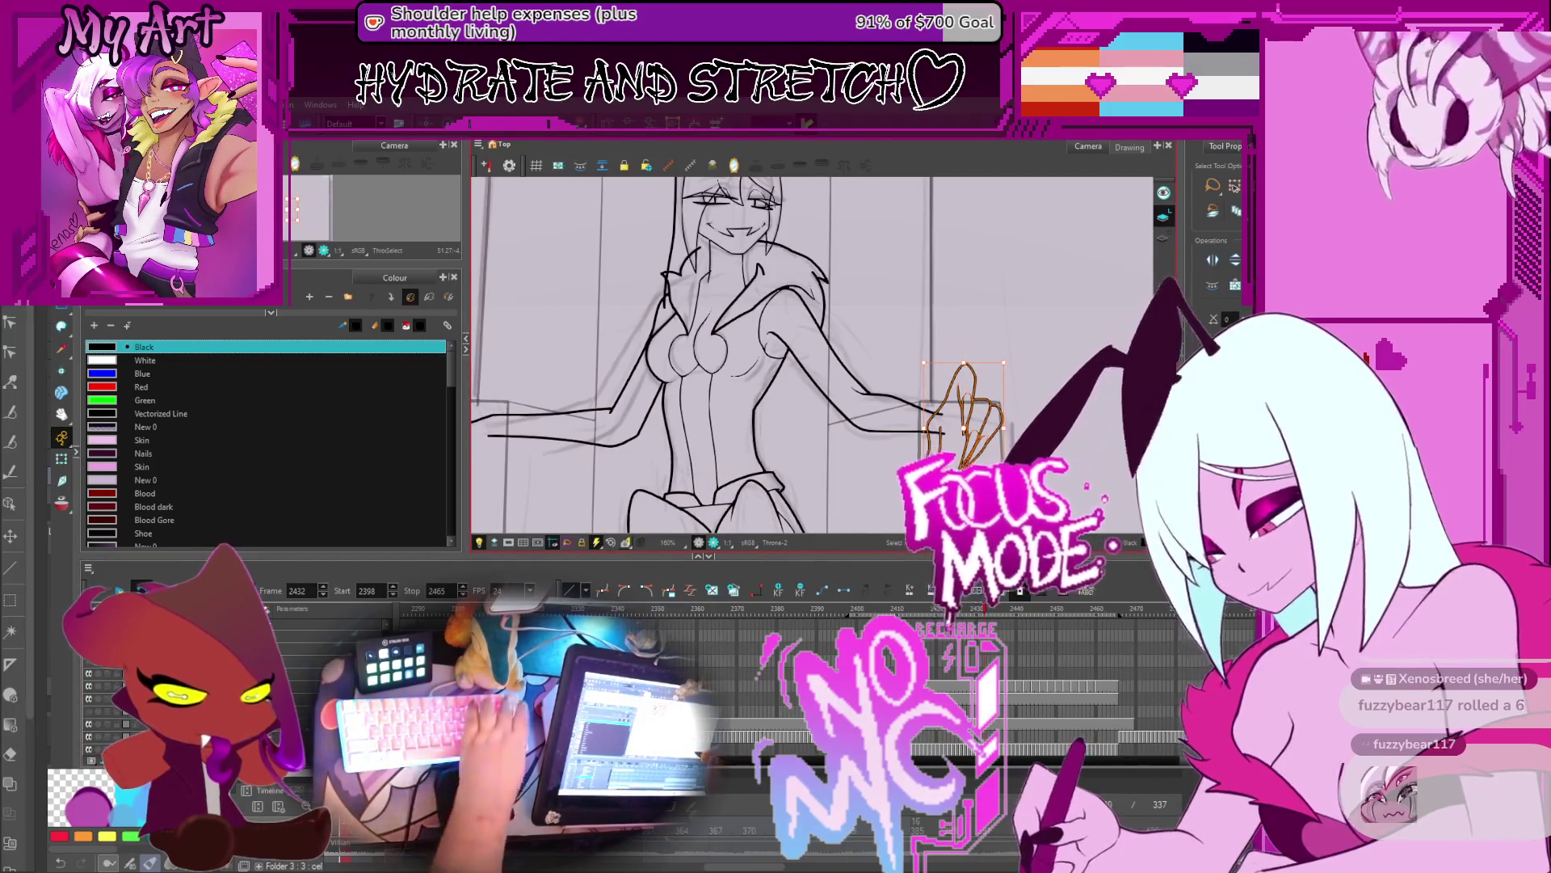
{"action": "key", "text": "Delete"}
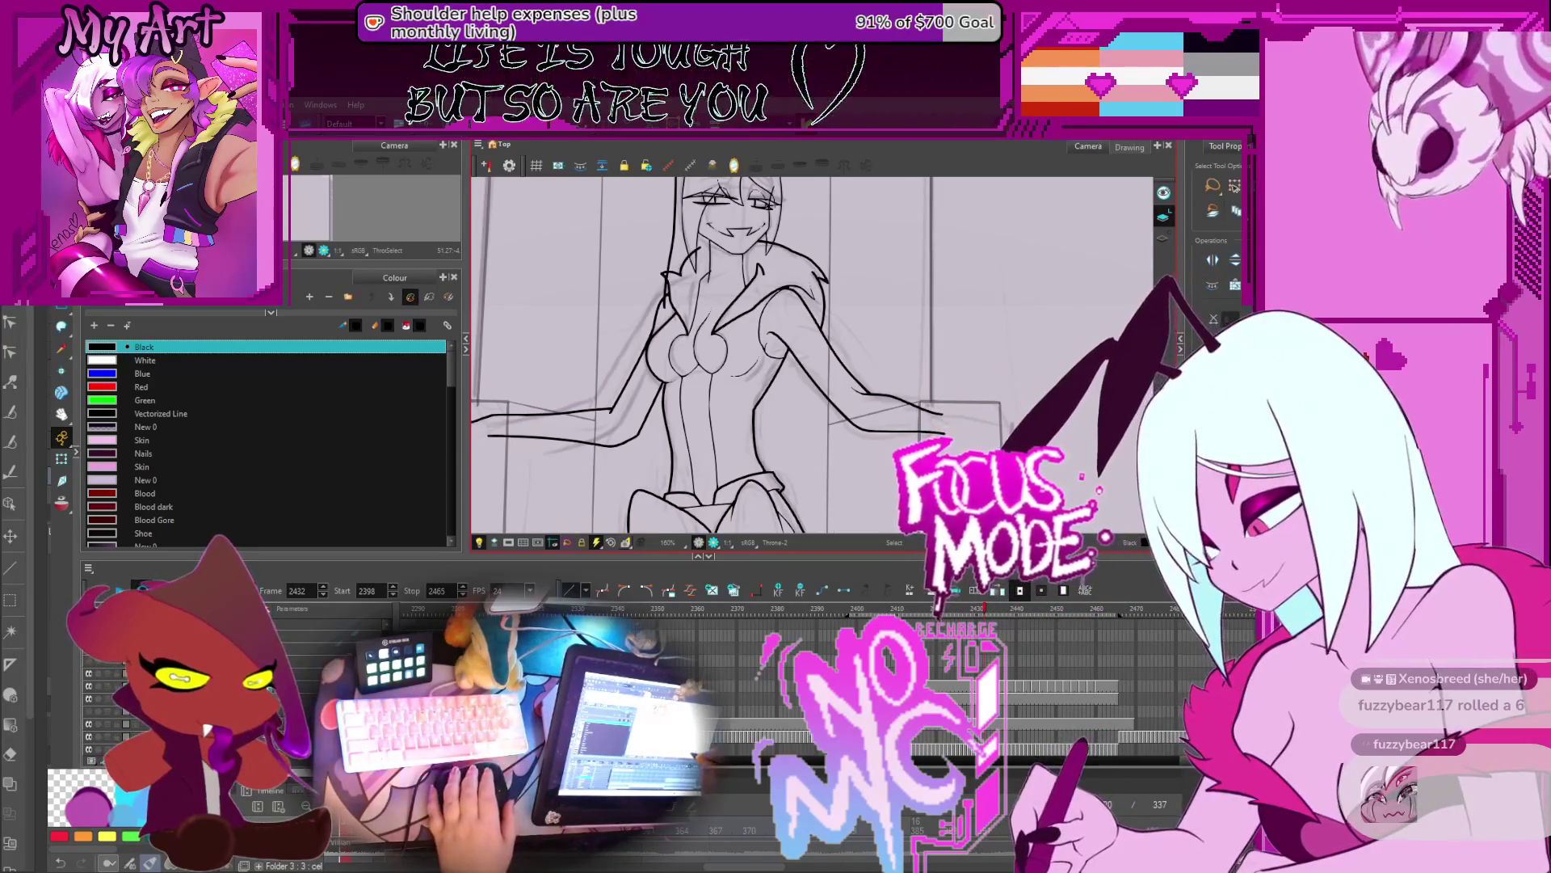
Step: On frame 2431, delete the hand strokes and undo the deletion
{"action": "scroll", "coordinate": [994, 483], "scroll_direction": "up", "scroll_amount": 1}
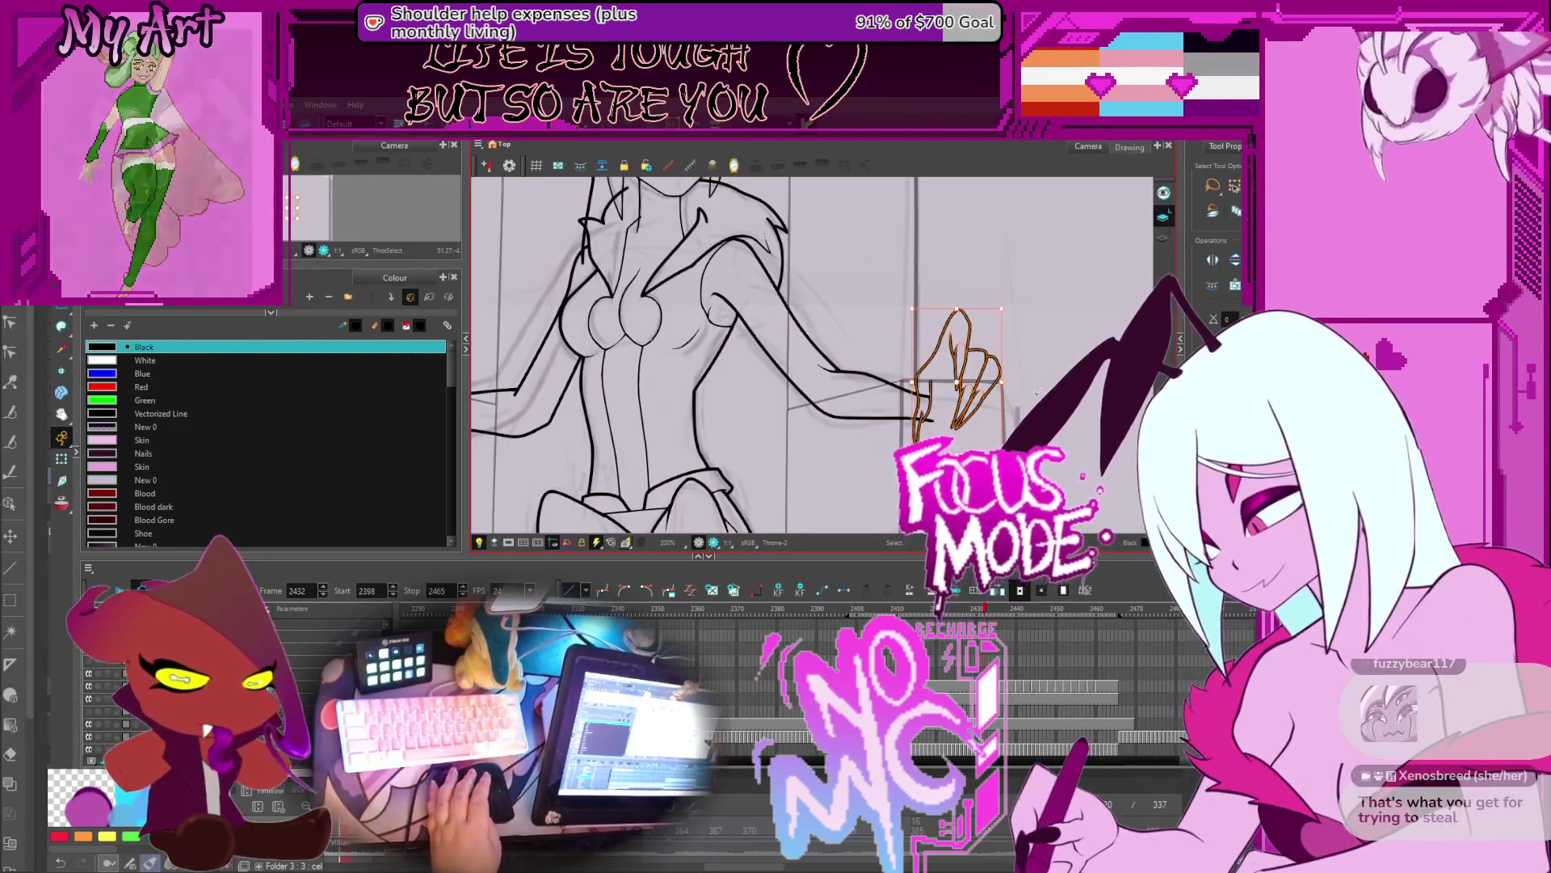
{"action": "key", "text": "comma"}
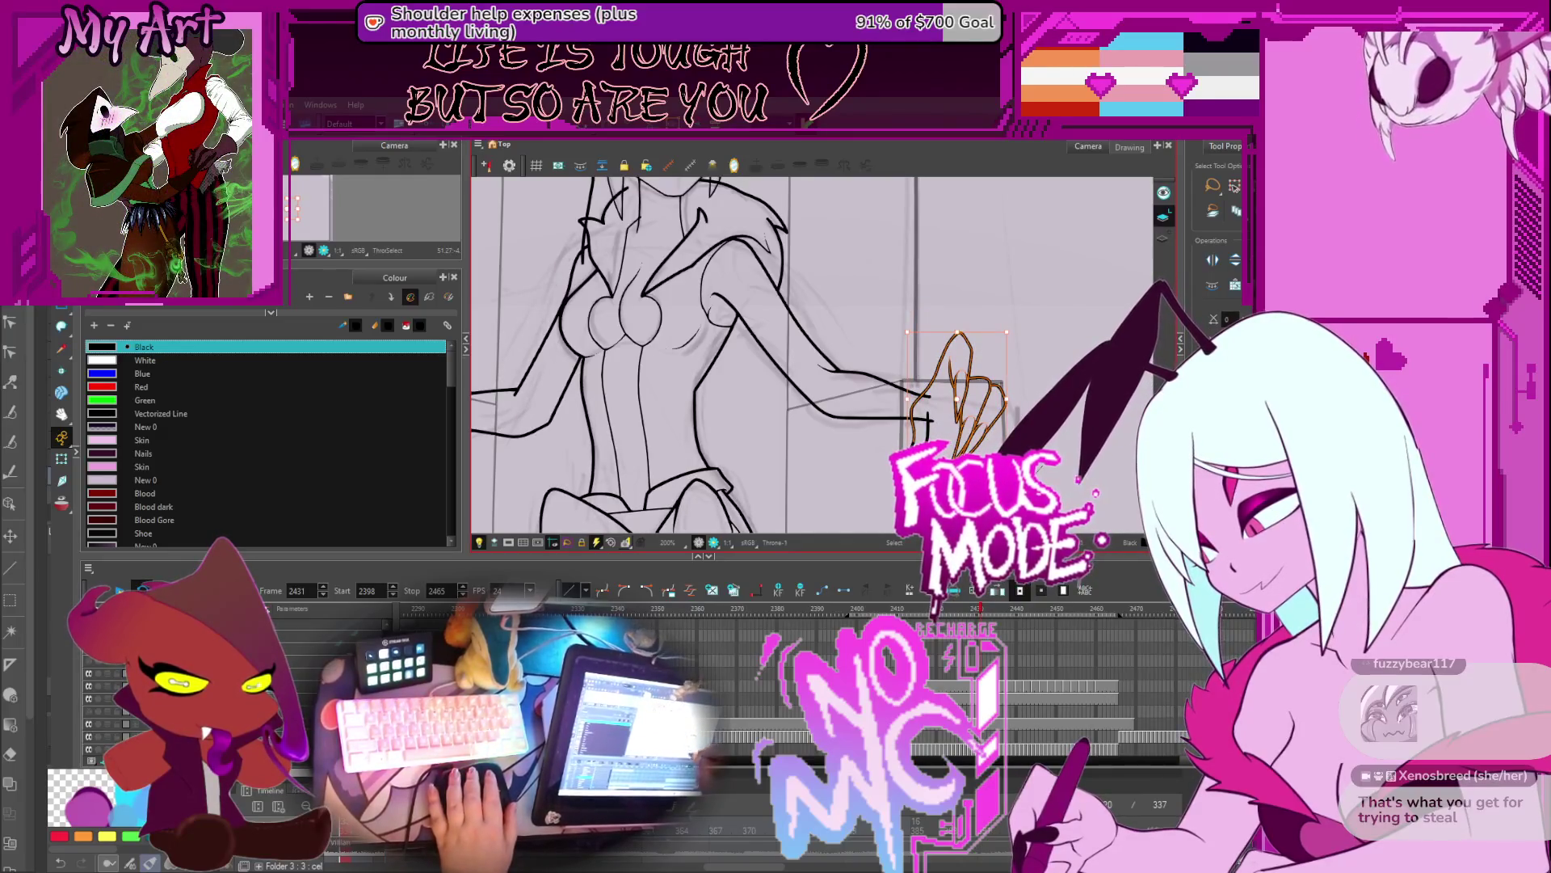
{"action": "key", "text": "Delete"}
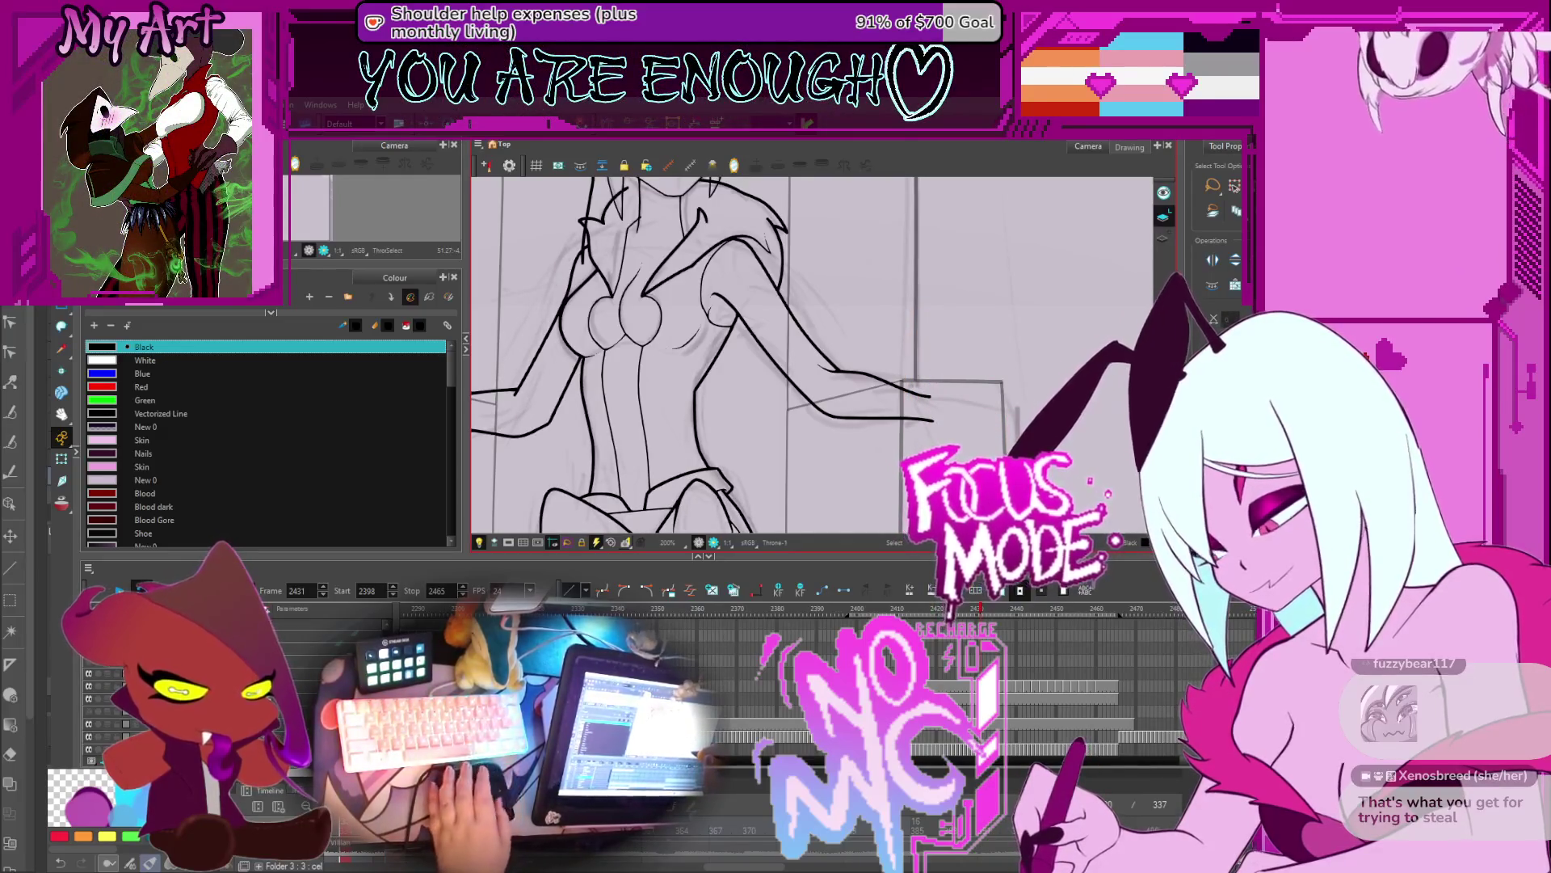
{"action": "key", "text": "ctrl+z"}
{"action": "left_click_drag", "start_coordinate": [923, 390], "coordinate": [953, 441]}
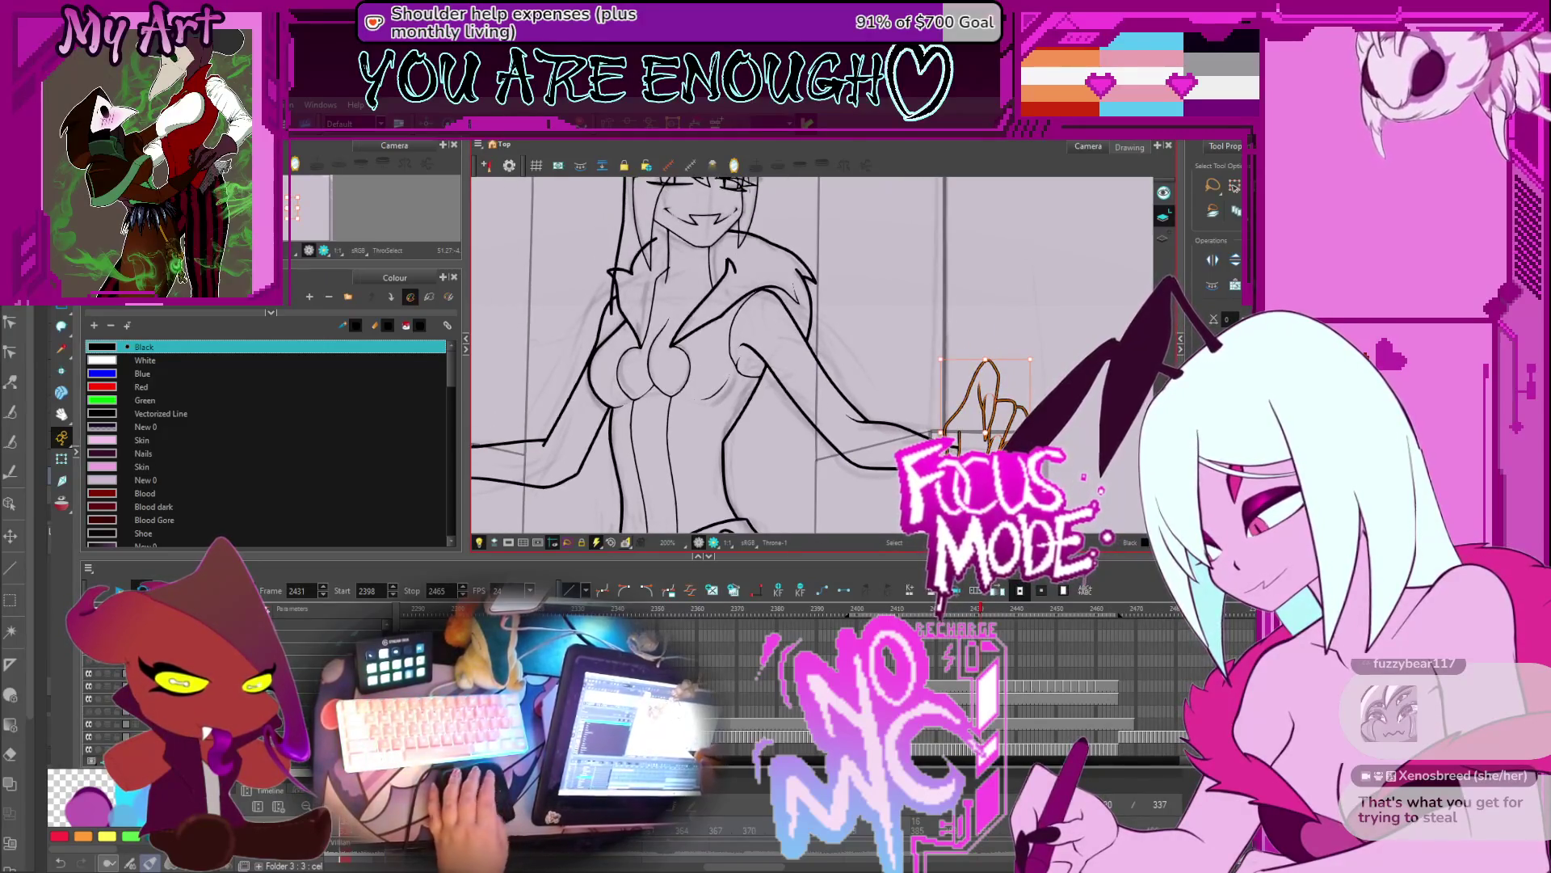
Step: Play to frame 2439 and turn on onion skins showing neighbouring drawings
{"action": "key", "text": "Return"}
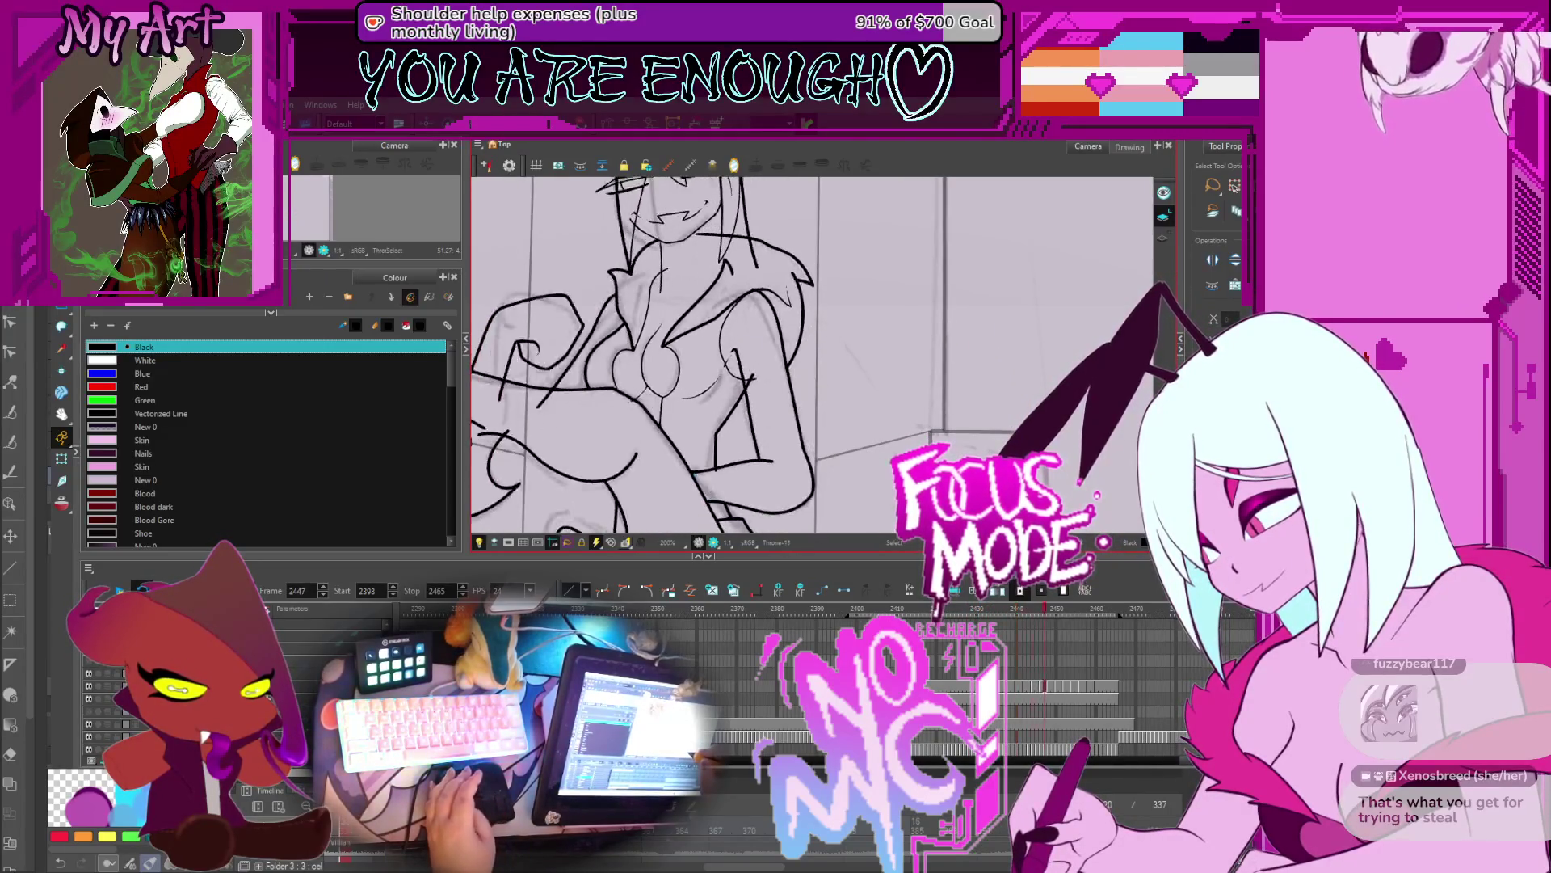
{"action": "key", "text": "period"}
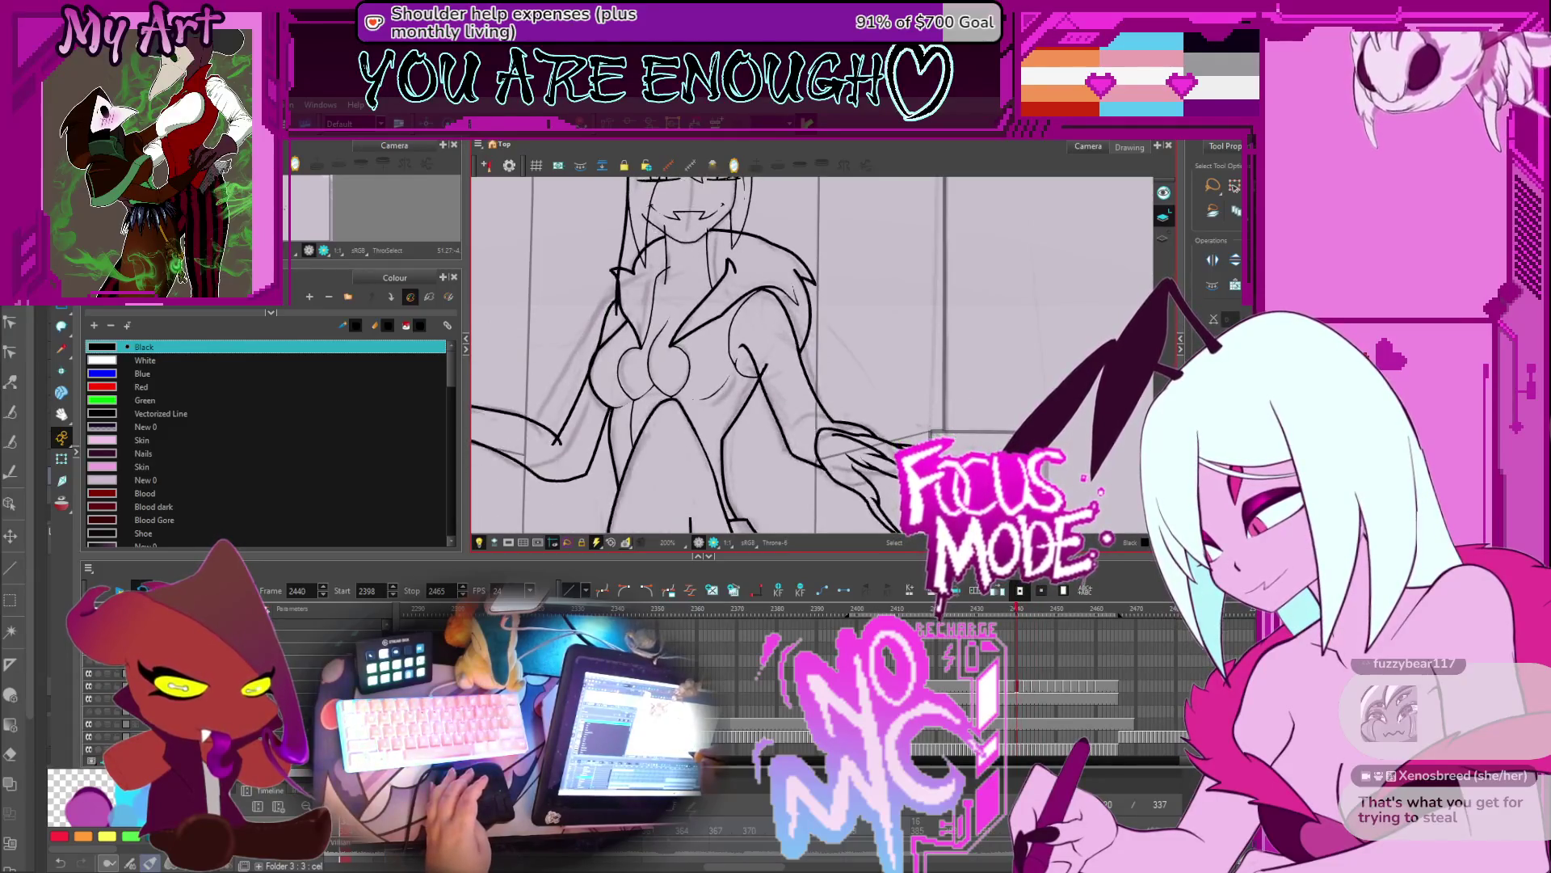
{"action": "key", "text": "comma"}
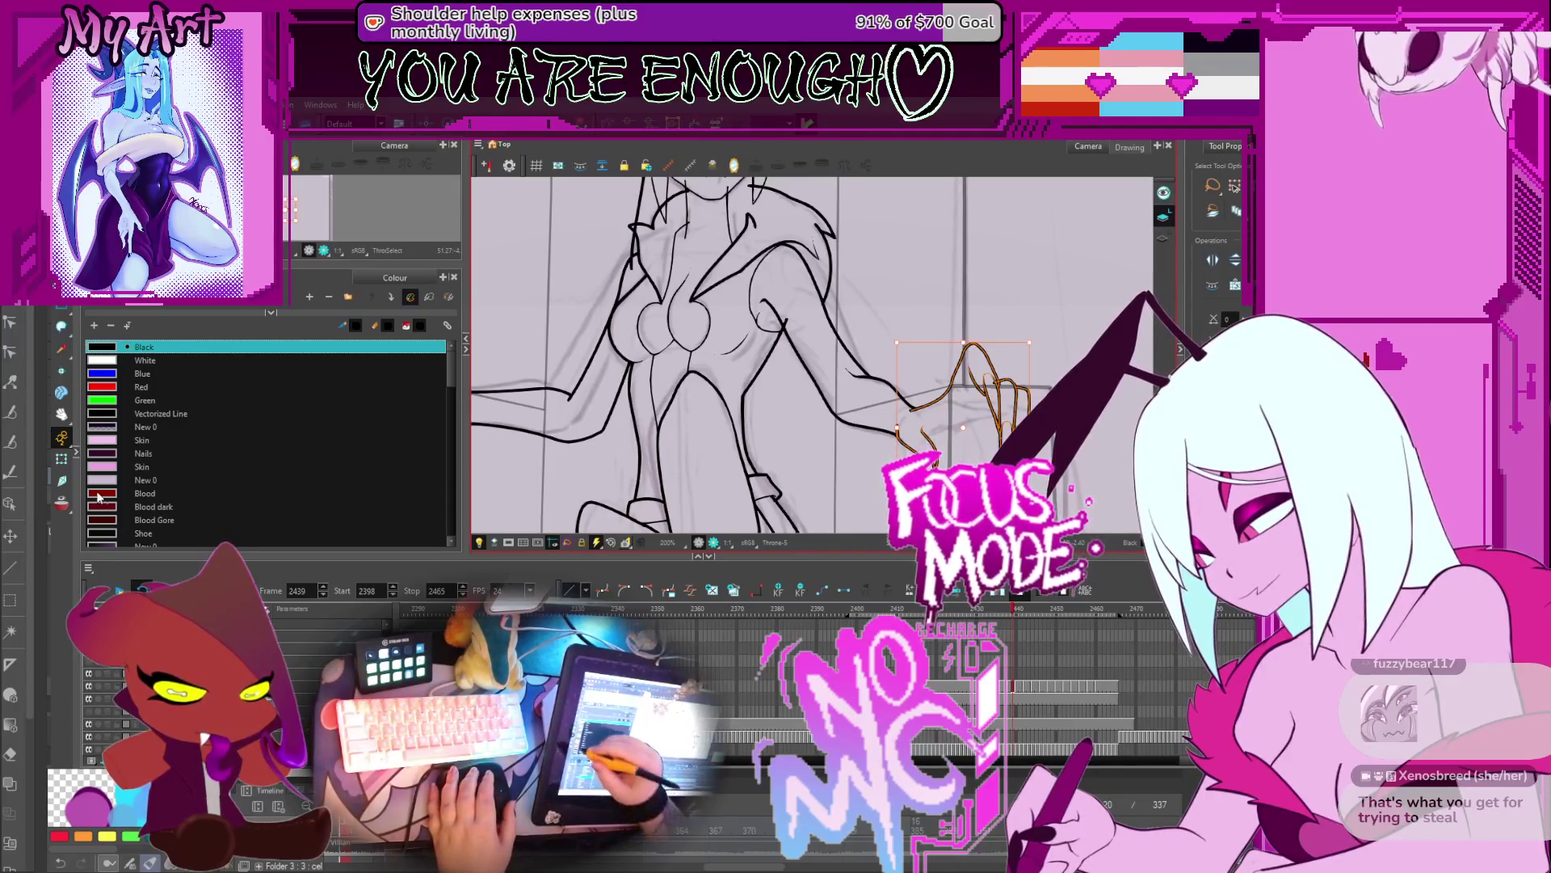
{"action": "left_click", "coordinate": [61, 505]}
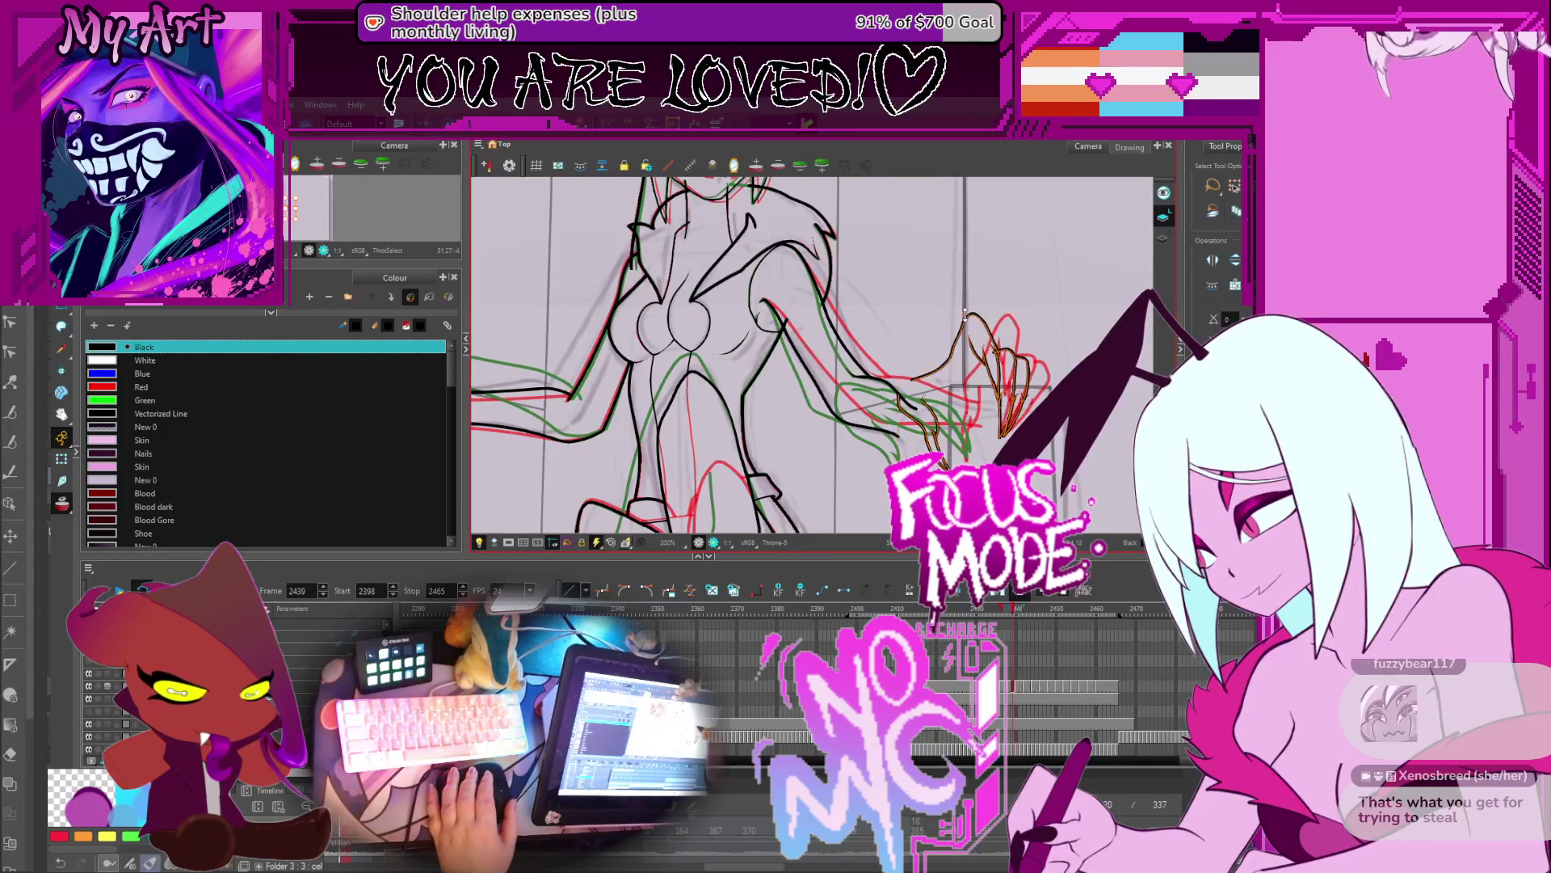
{"action": "left_click_drag", "start_coordinate": [952, 444], "coordinate": [971, 440]}
Step: Move from frame 2440 to frame 2442, clearing the claw selection and framing the clawed hand
{"action": "left_click", "coordinate": [1014, 685]}
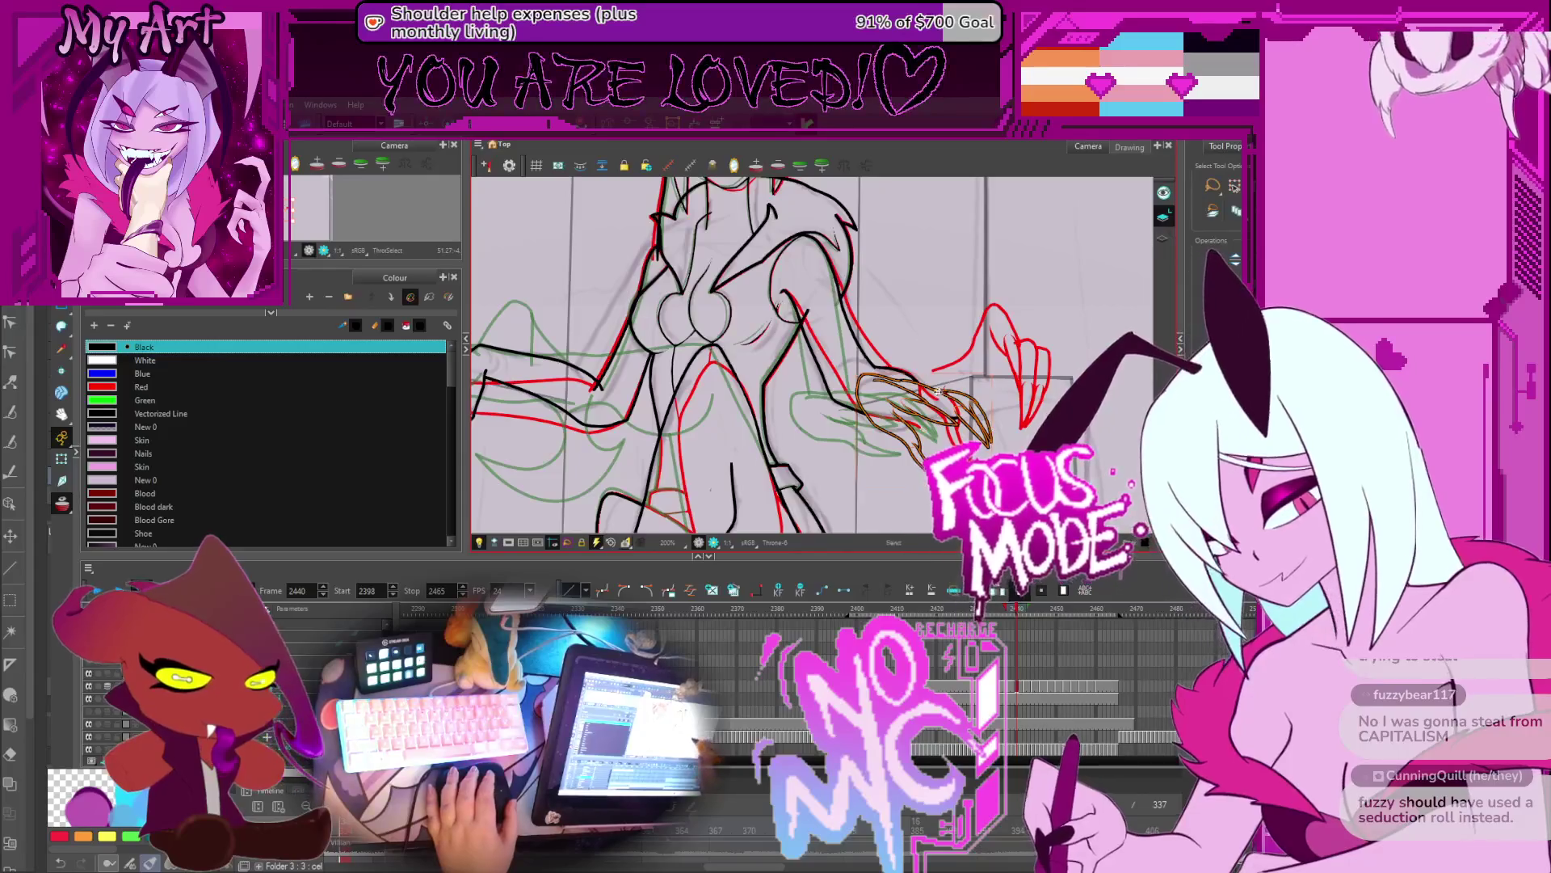
{"action": "left_click_drag", "start_coordinate": [938, 390], "coordinate": [950, 403]}
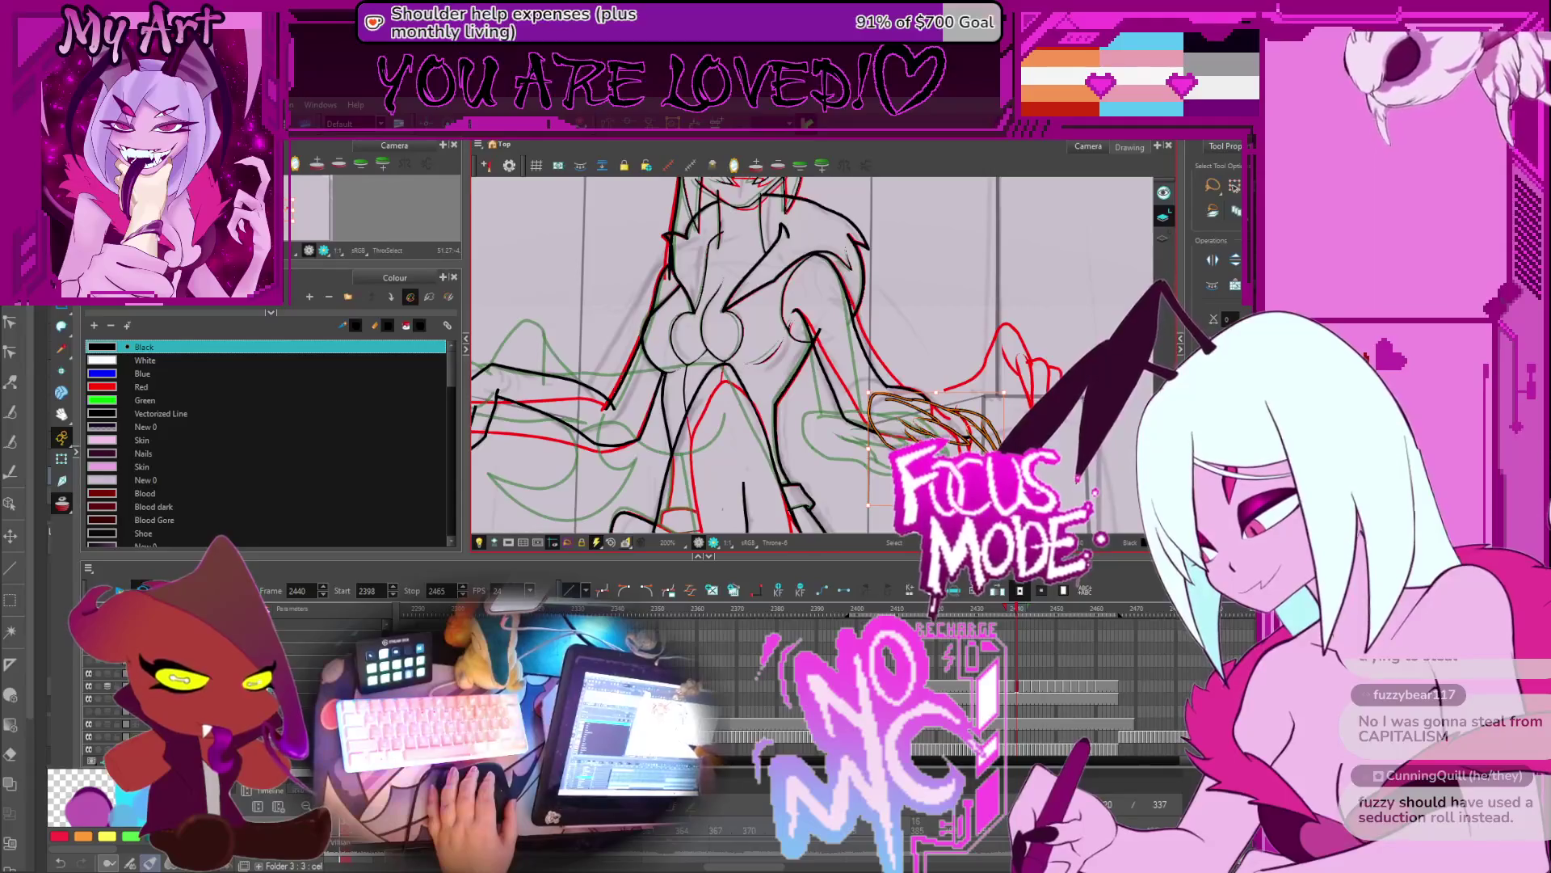
{"action": "left_click", "coordinate": [933, 438]}
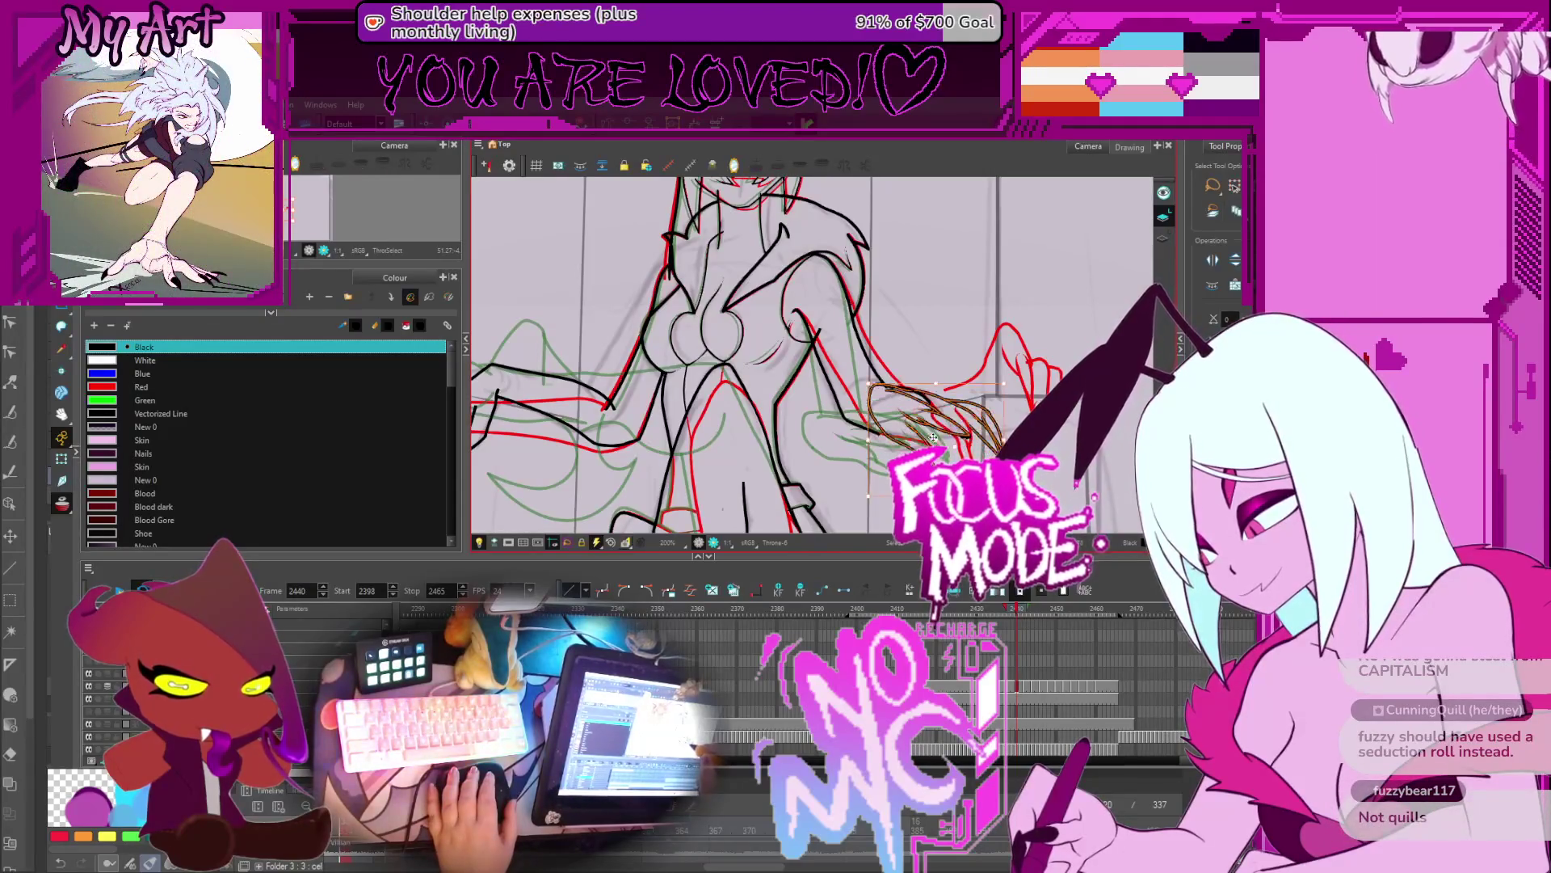
{"action": "left_click", "coordinate": [1024, 685]}
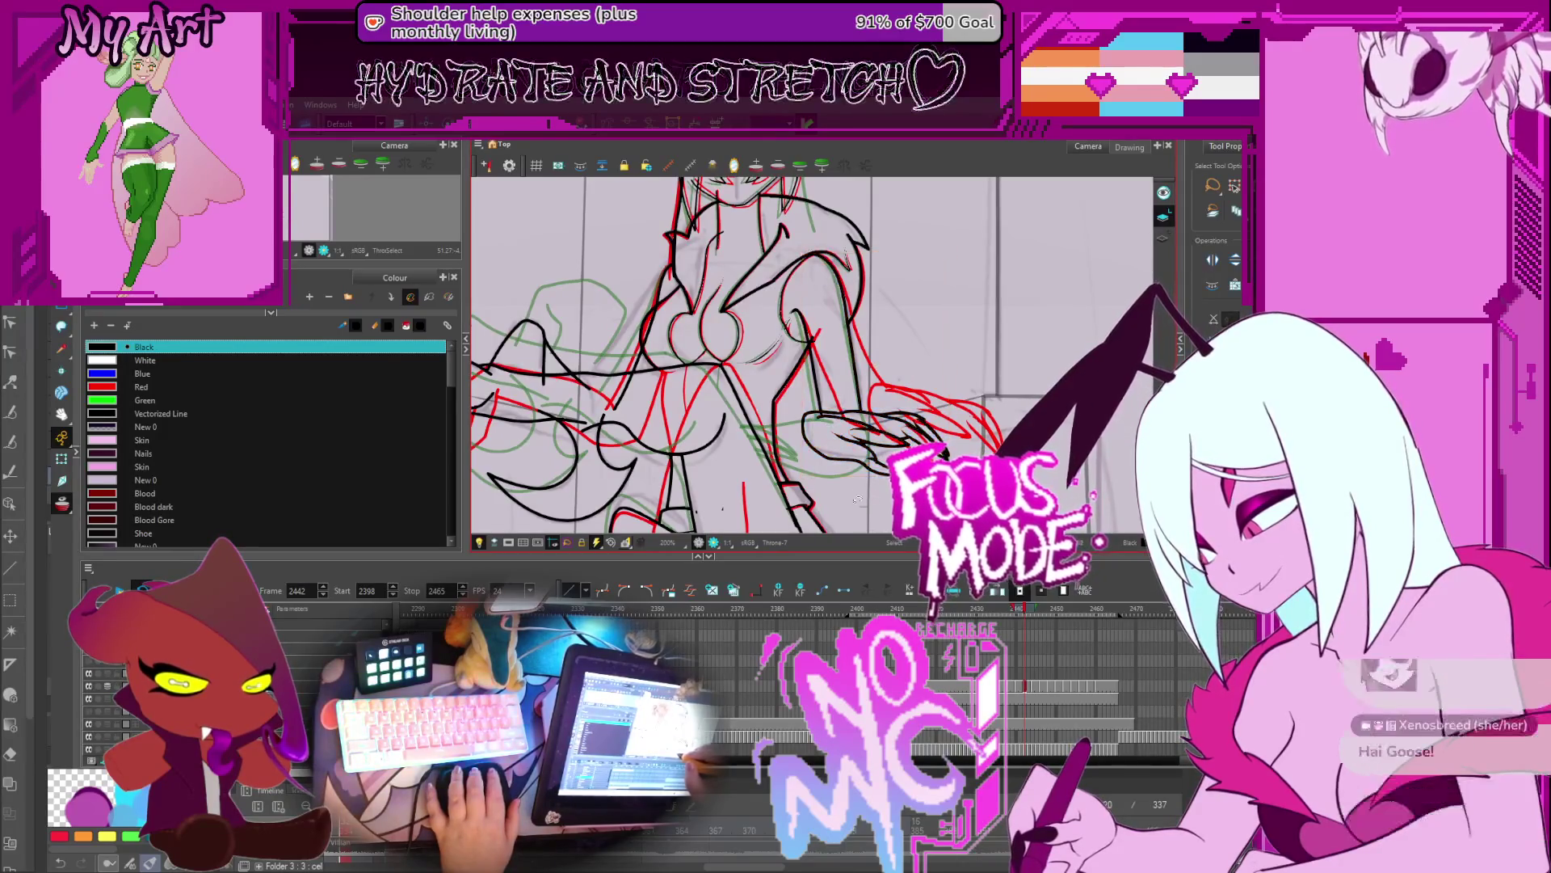
{"action": "key", "text": "Escape"}
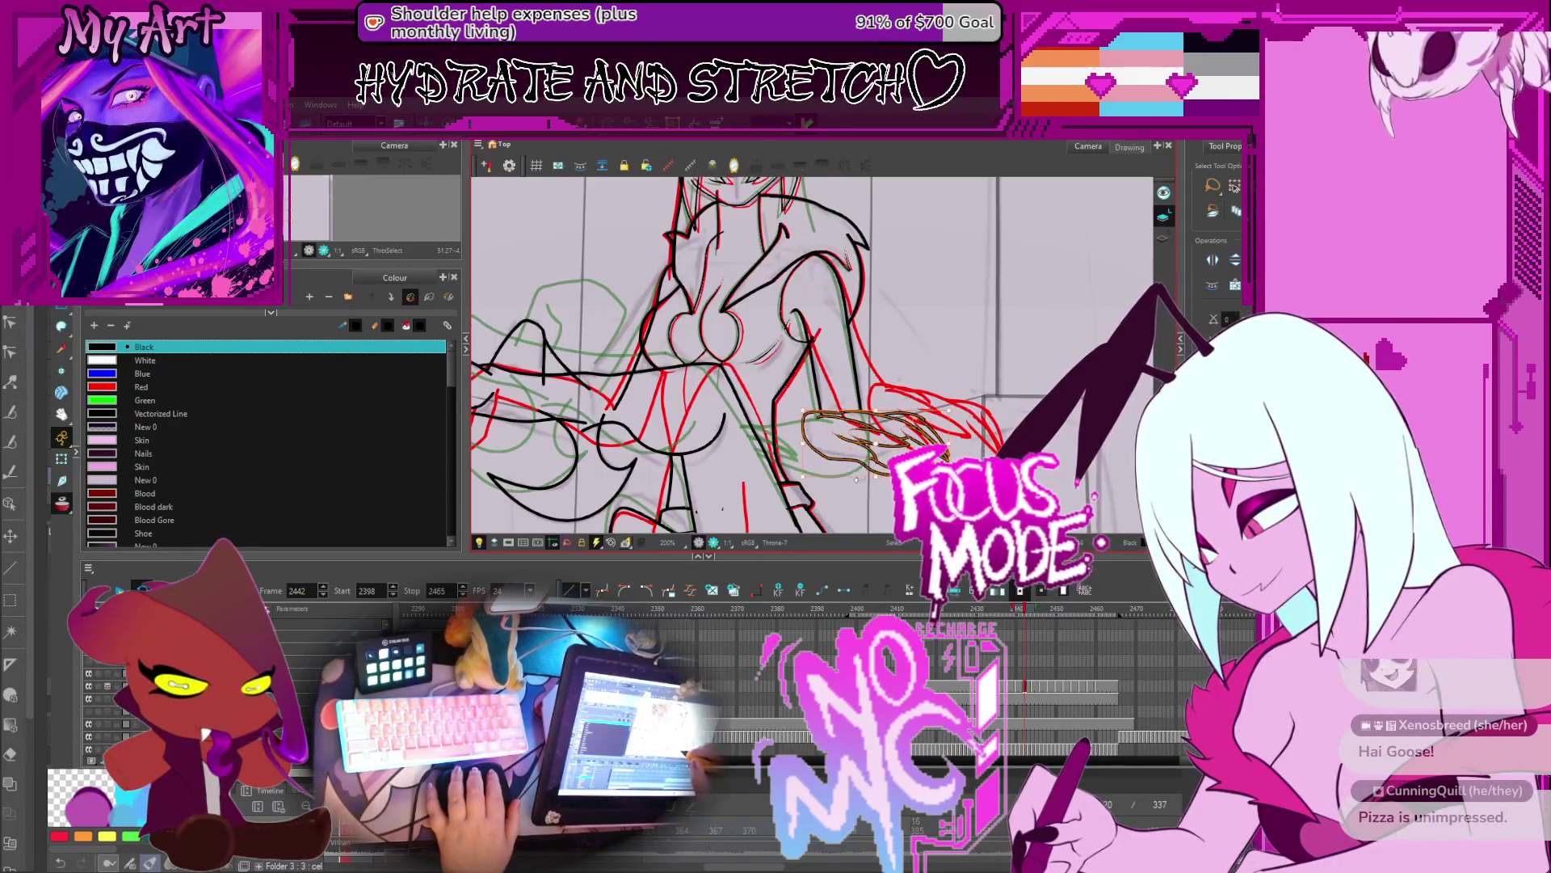
{"action": "left_click_drag", "start_coordinate": [960, 400], "coordinate": [981, 412]}
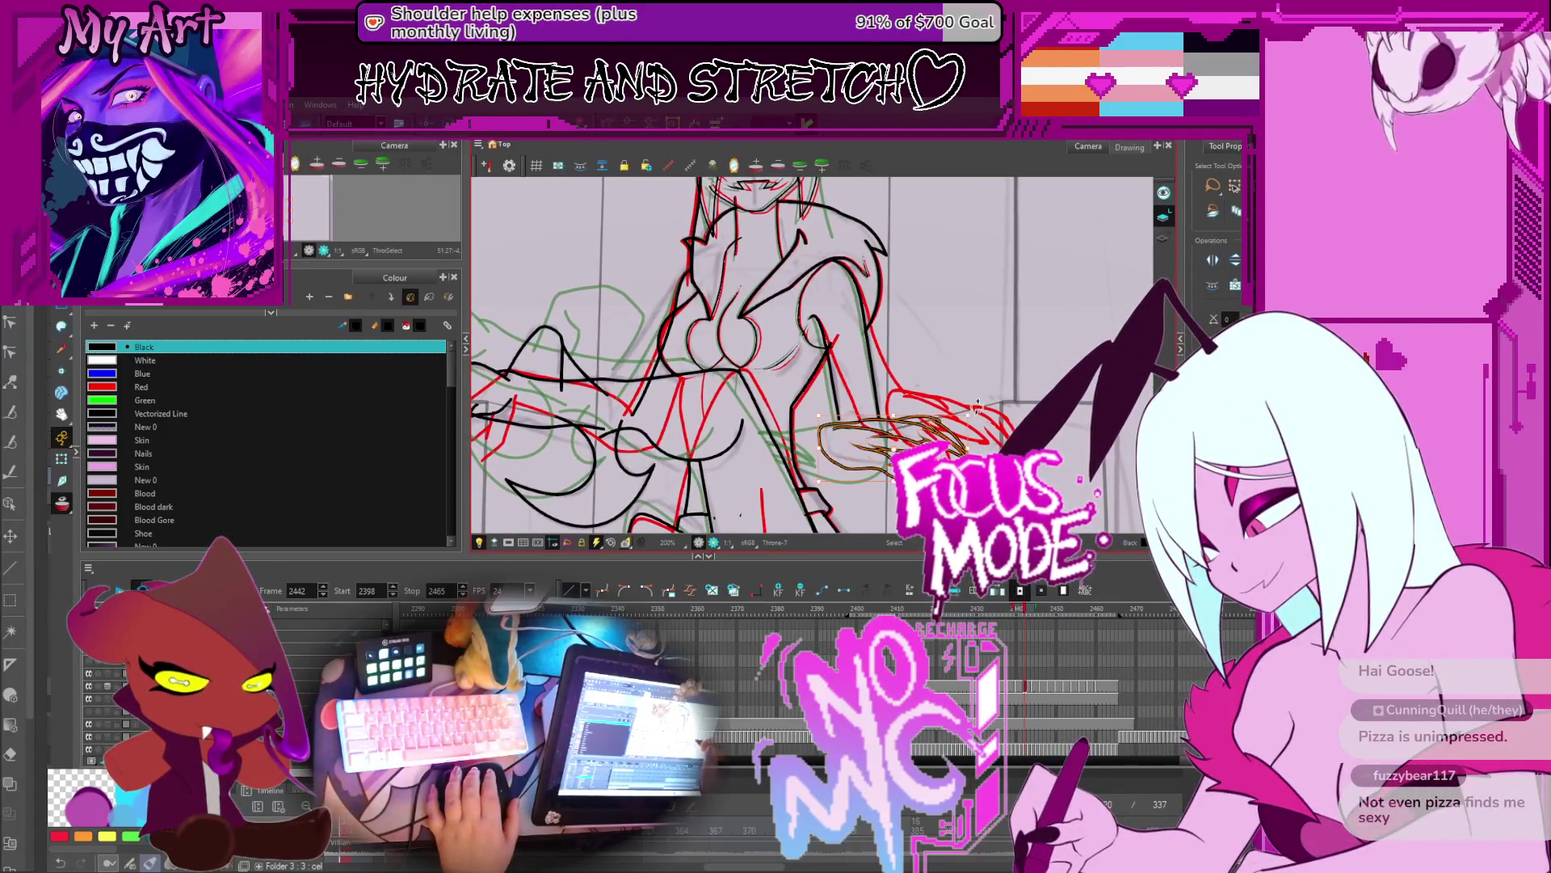
{"action": "left_click_drag", "start_coordinate": [931, 415], "coordinate": [972, 398]}
Step: Zoom in and switch to the Contour Editor to edit line points
{"action": "scroll", "coordinate": [929, 386], "scroll_direction": "up", "scroll_amount": 3}
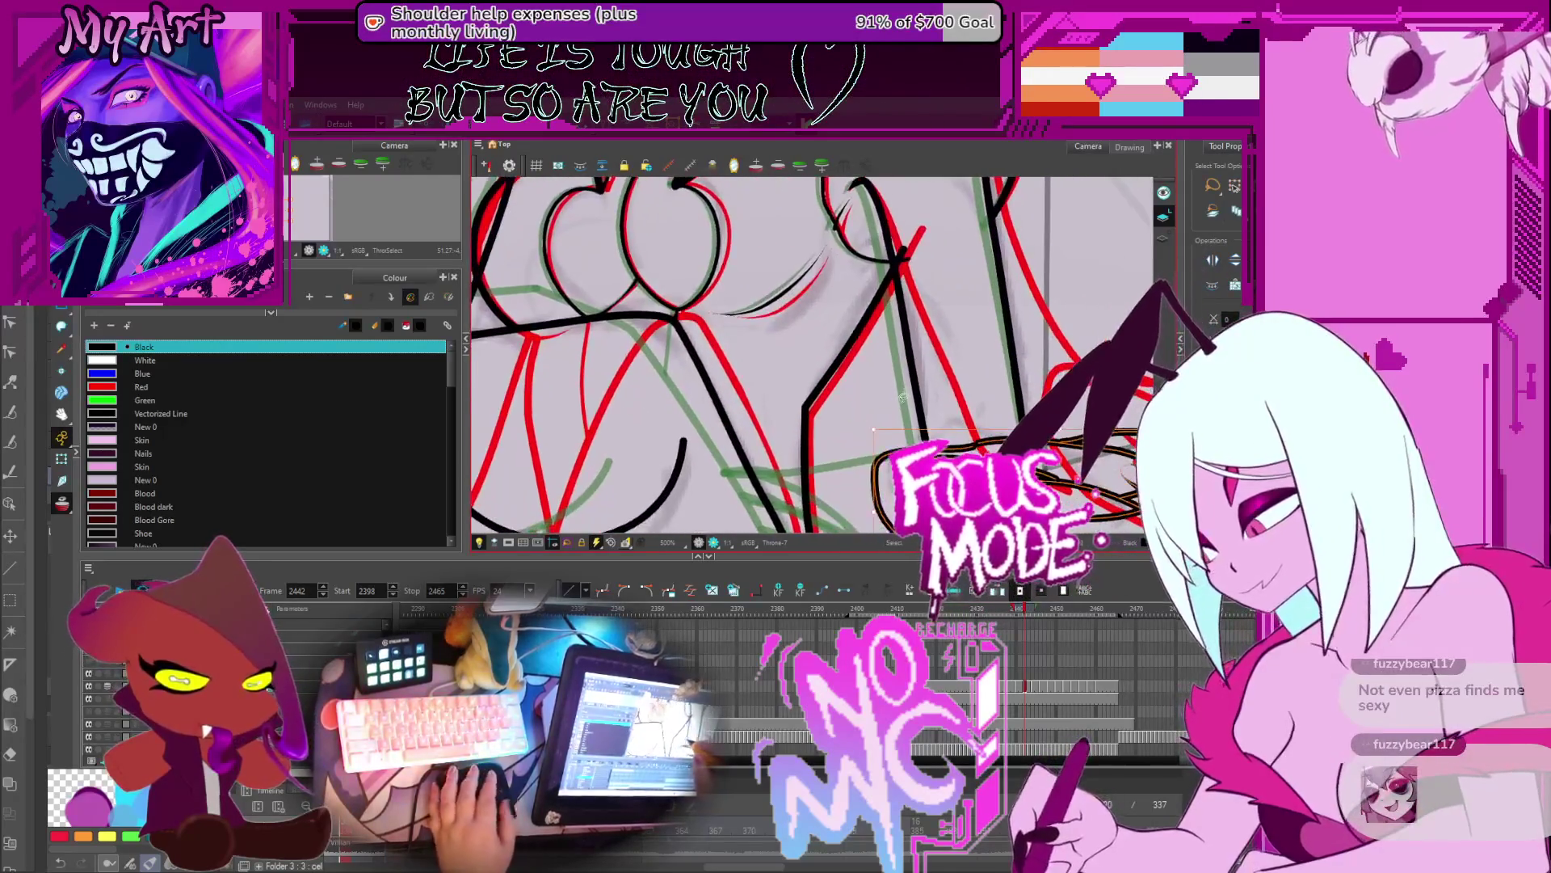
{"action": "key", "text": "alt+q"}
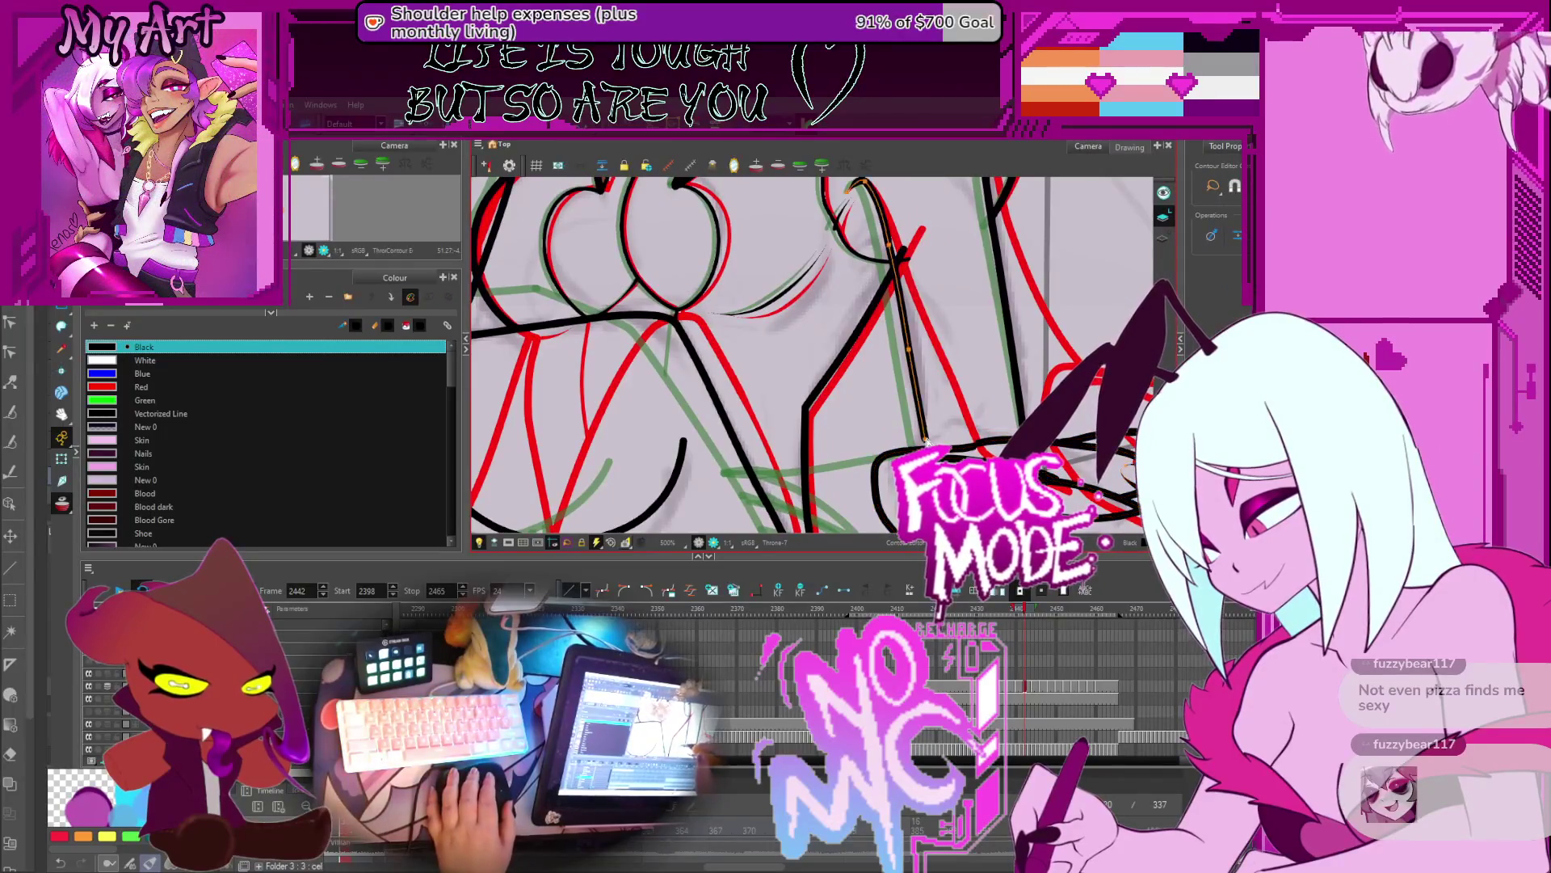
{"action": "scroll", "coordinate": [753, 388], "scroll_direction": "down", "scroll_amount": 3}
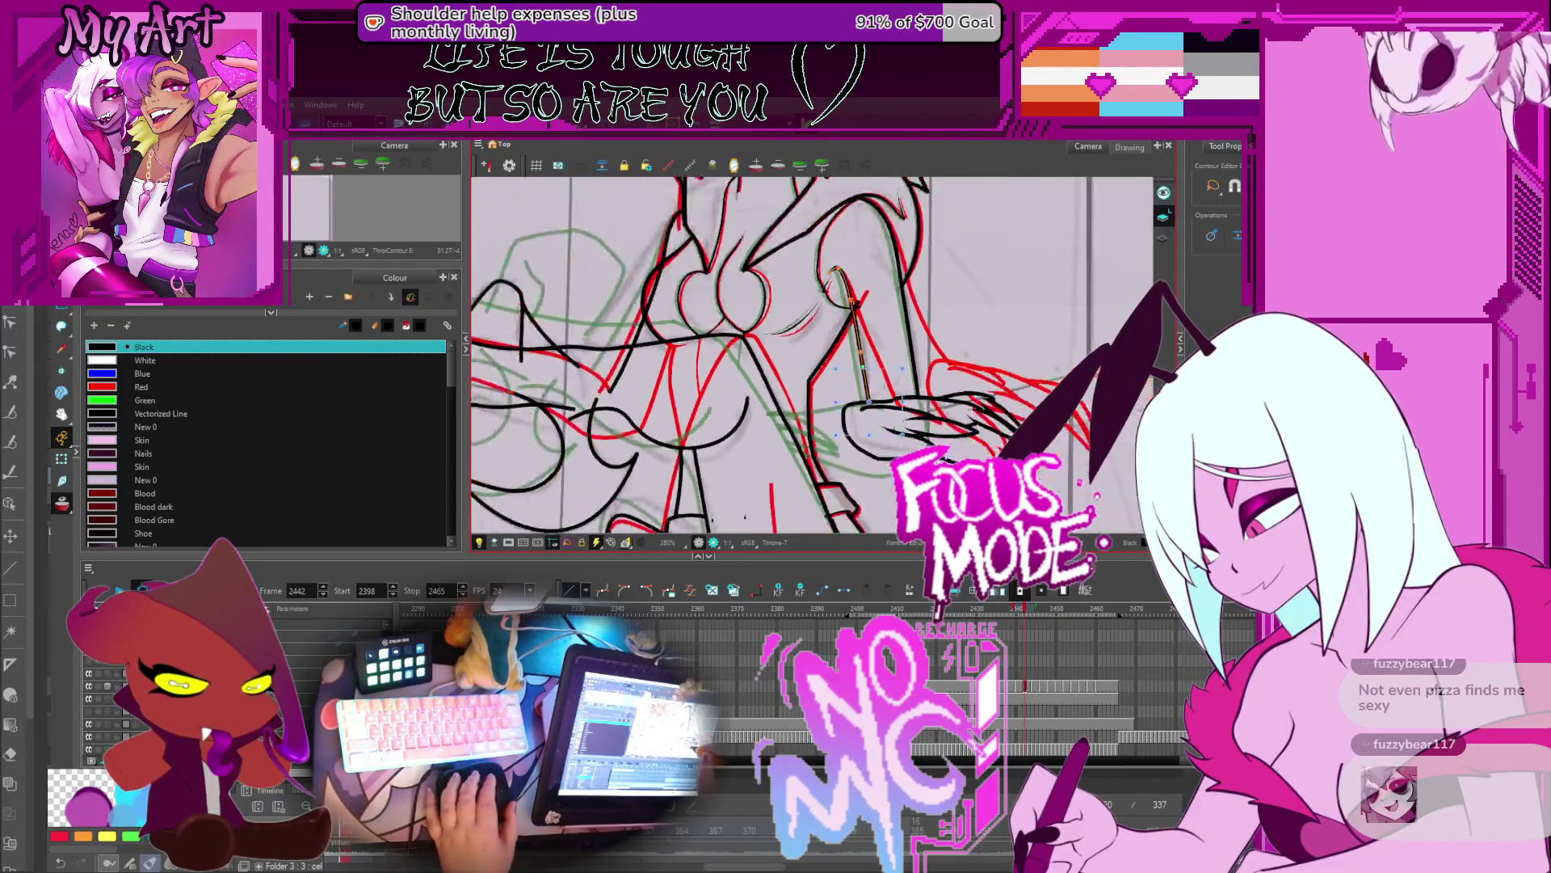
{"action": "scroll", "coordinate": [901, 413], "scroll_direction": "up", "scroll_amount": 2}
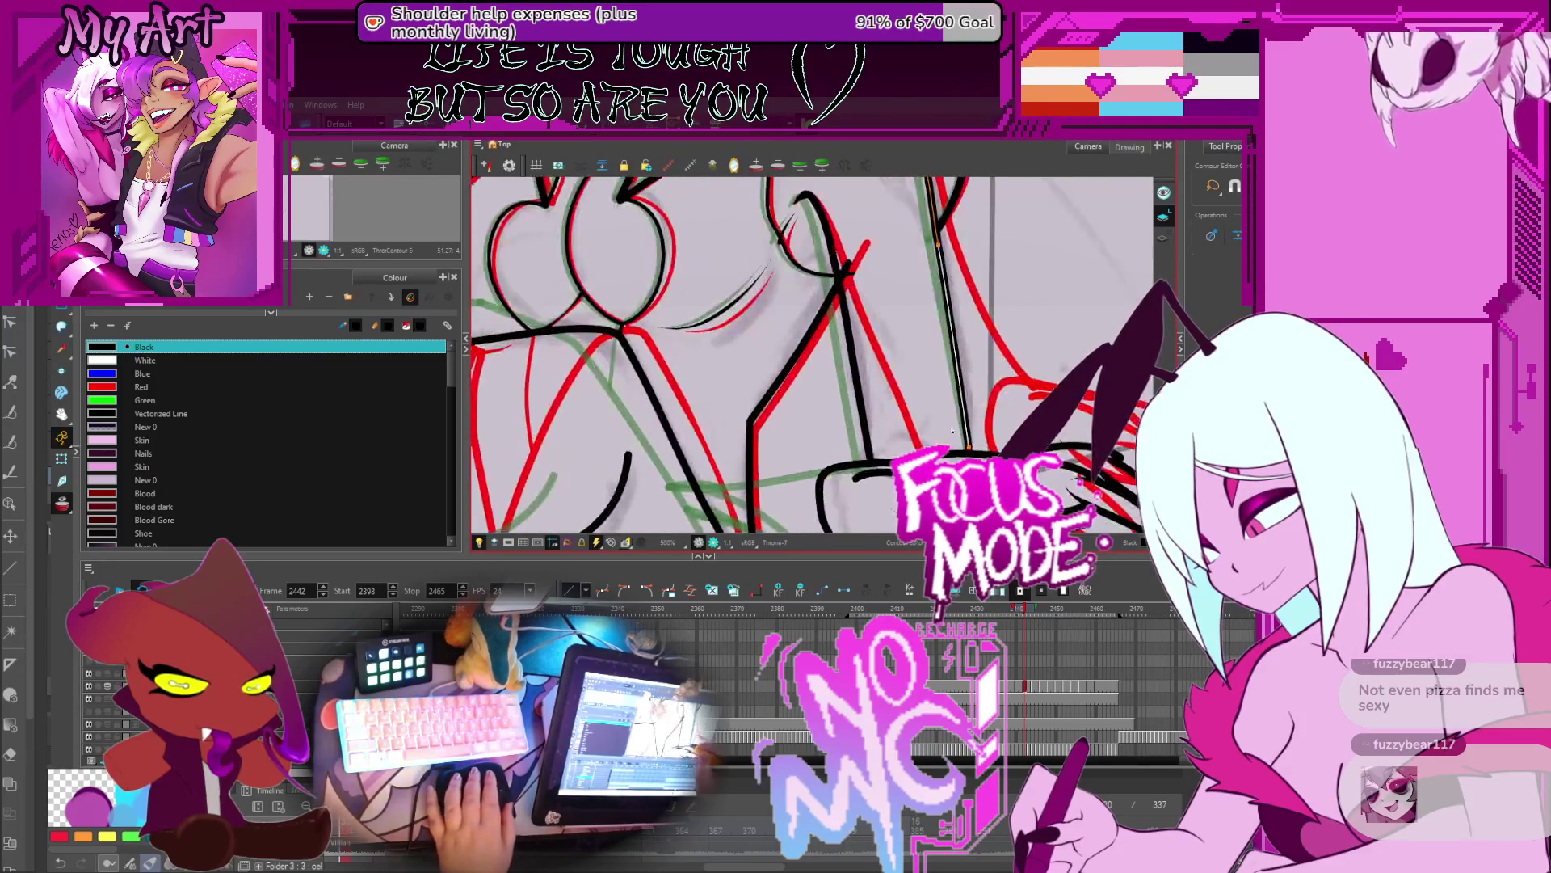
{"action": "scroll", "coordinate": [812, 355], "scroll_direction": "down", "scroll_amount": 2}
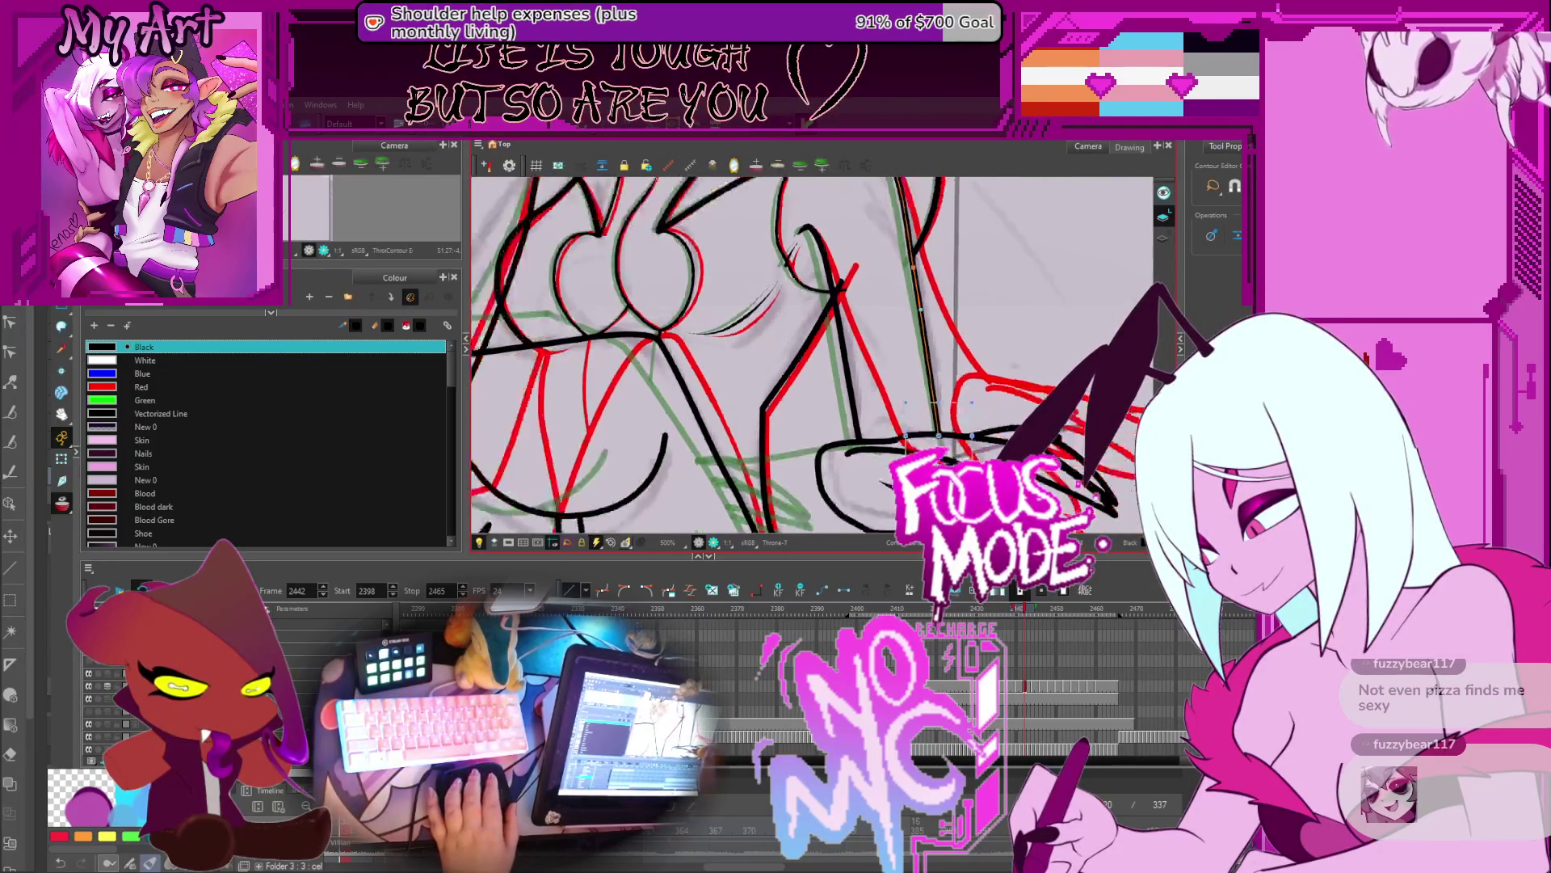
Step: Flip through frames 2438–2443 to check the motion, ending on frame 2432
{"action": "key", "text": "period"}
{"action": "key", "text": "comma"}
{"action": "key", "text": "comma"}
{"action": "key", "text": "comma"}
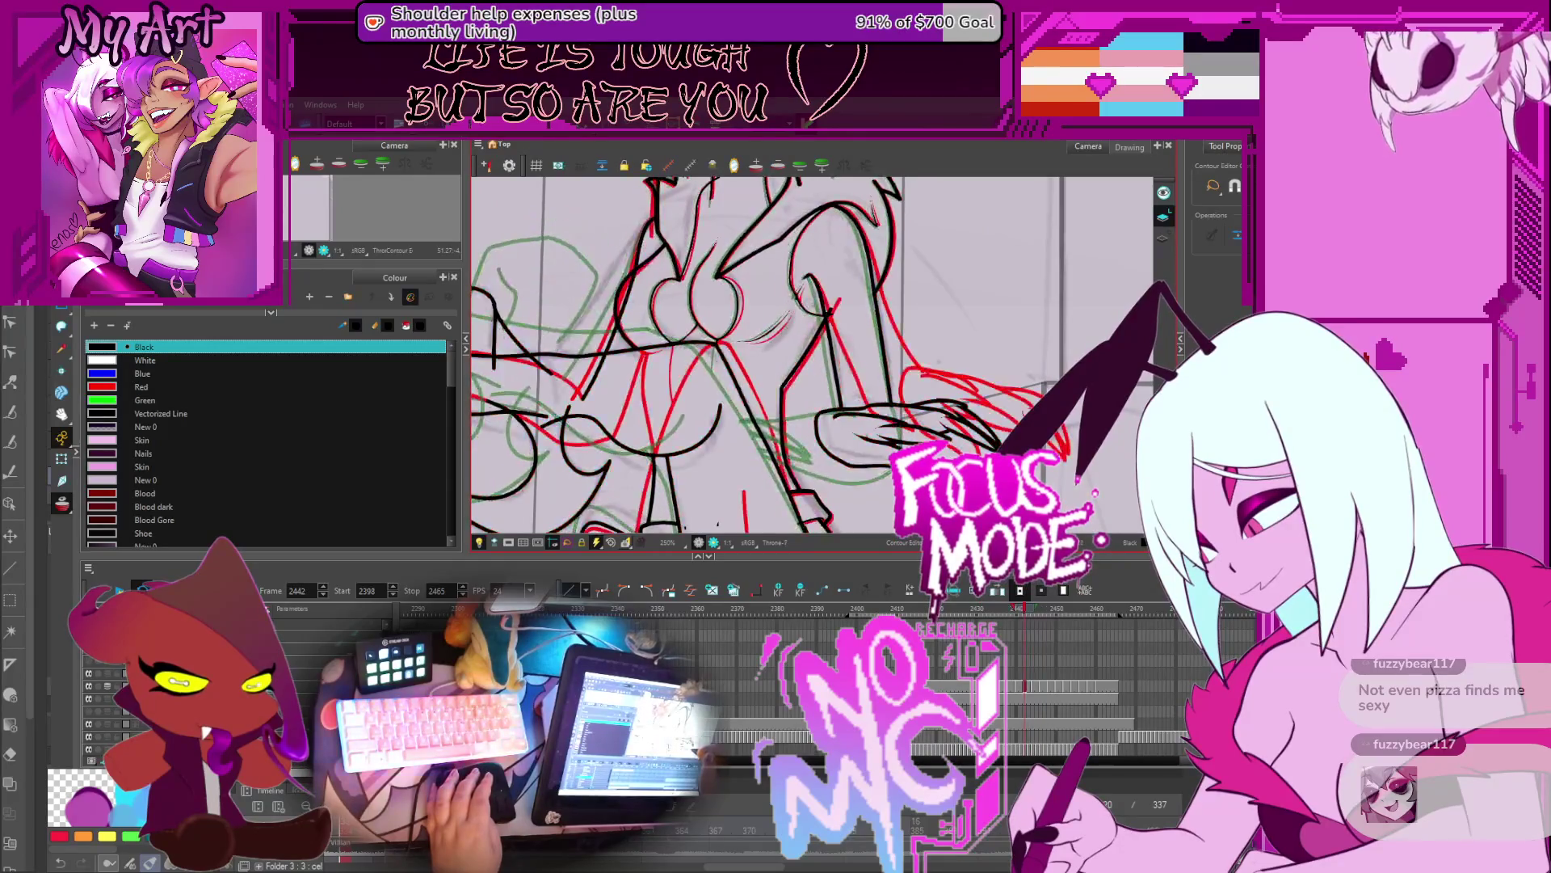
{"action": "scroll", "coordinate": [921, 437], "scroll_direction": "up", "scroll_amount": 2}
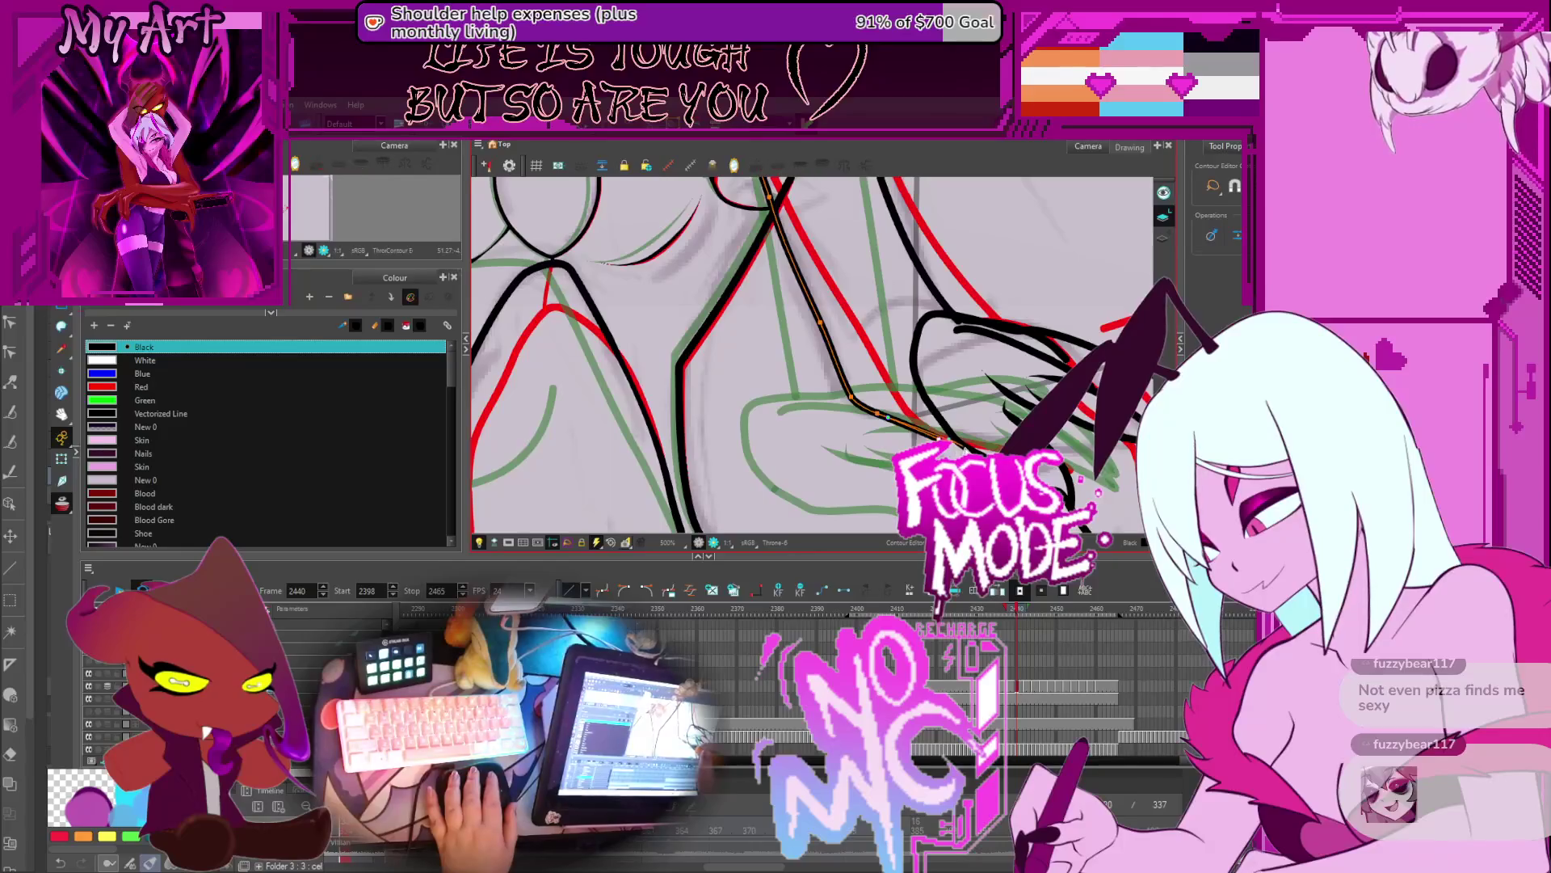
{"action": "scroll", "coordinate": [959, 446], "scroll_direction": "down", "scroll_amount": 2}
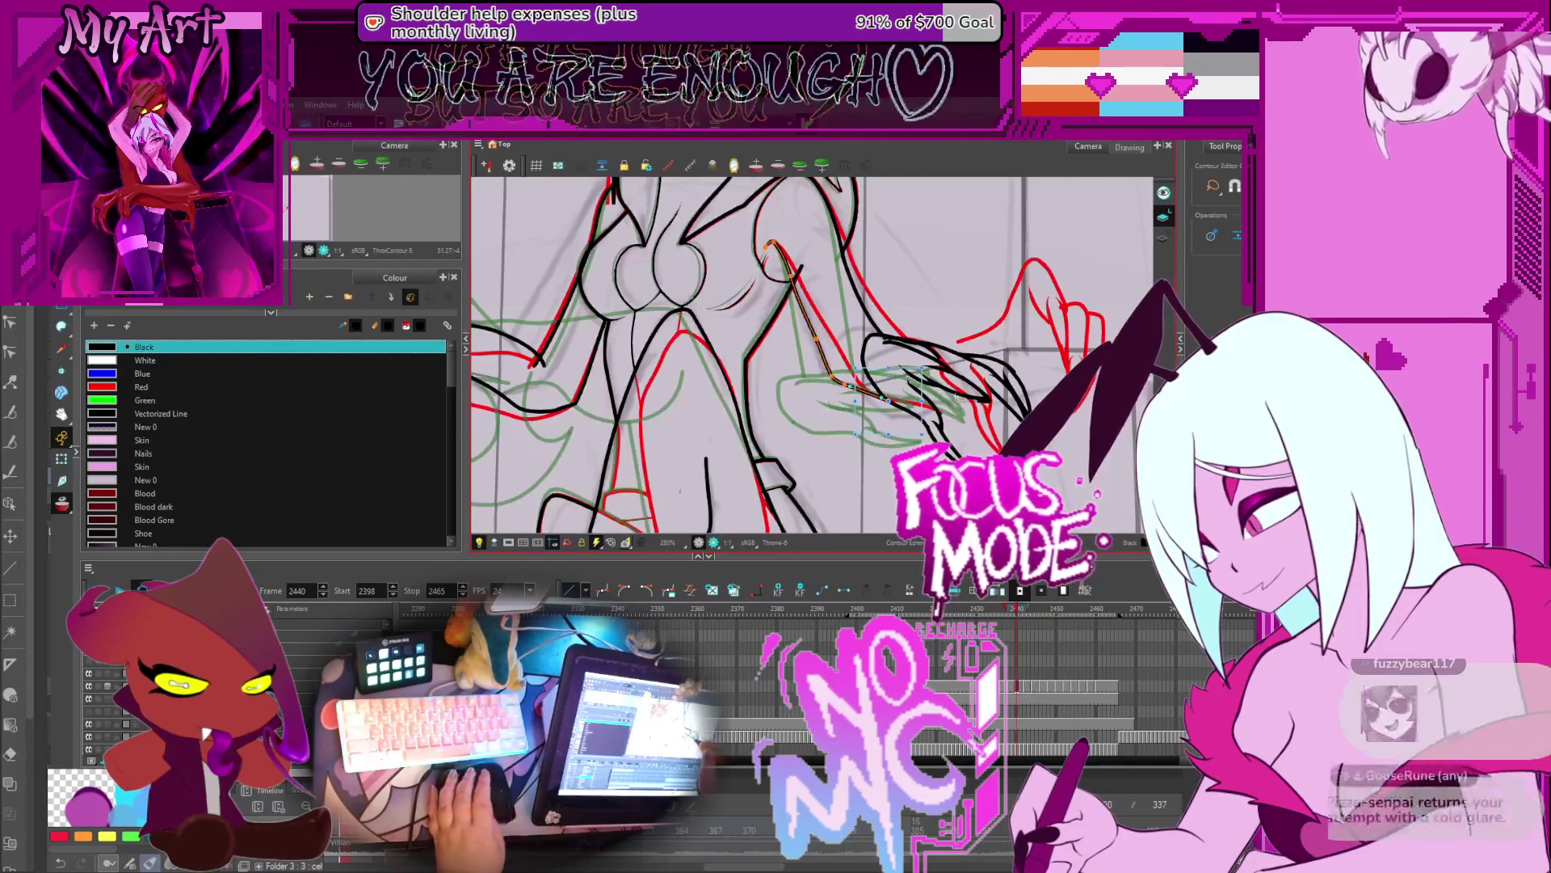
{"action": "key", "text": "comma"}
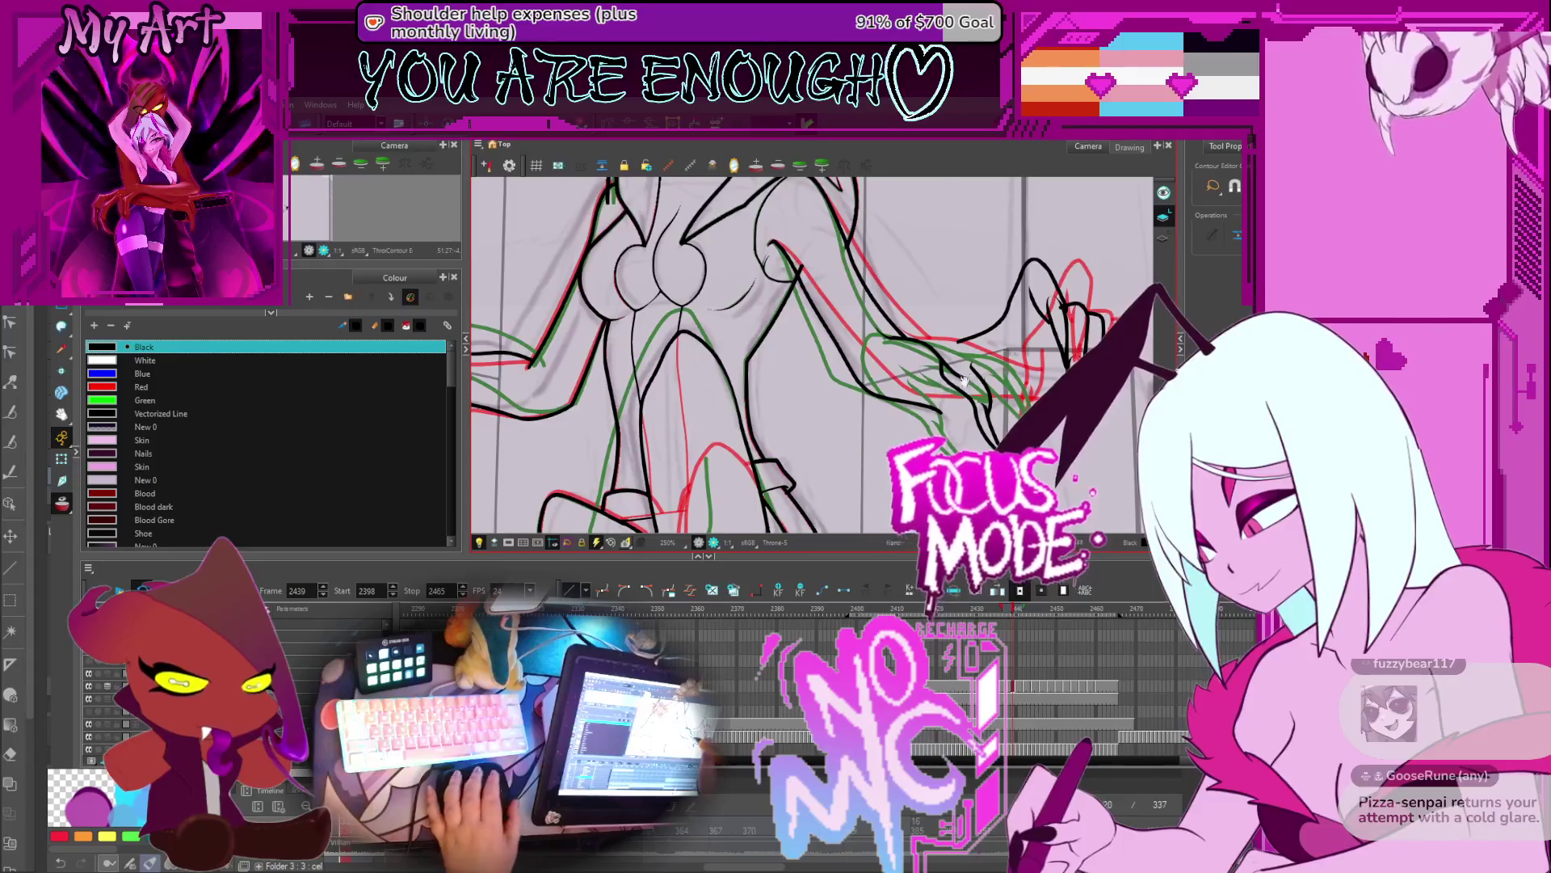
{"action": "key", "text": "comma"}
{"action": "key", "text": "period"}
{"action": "key", "text": "comma"}
{"action": "key", "text": "period"}
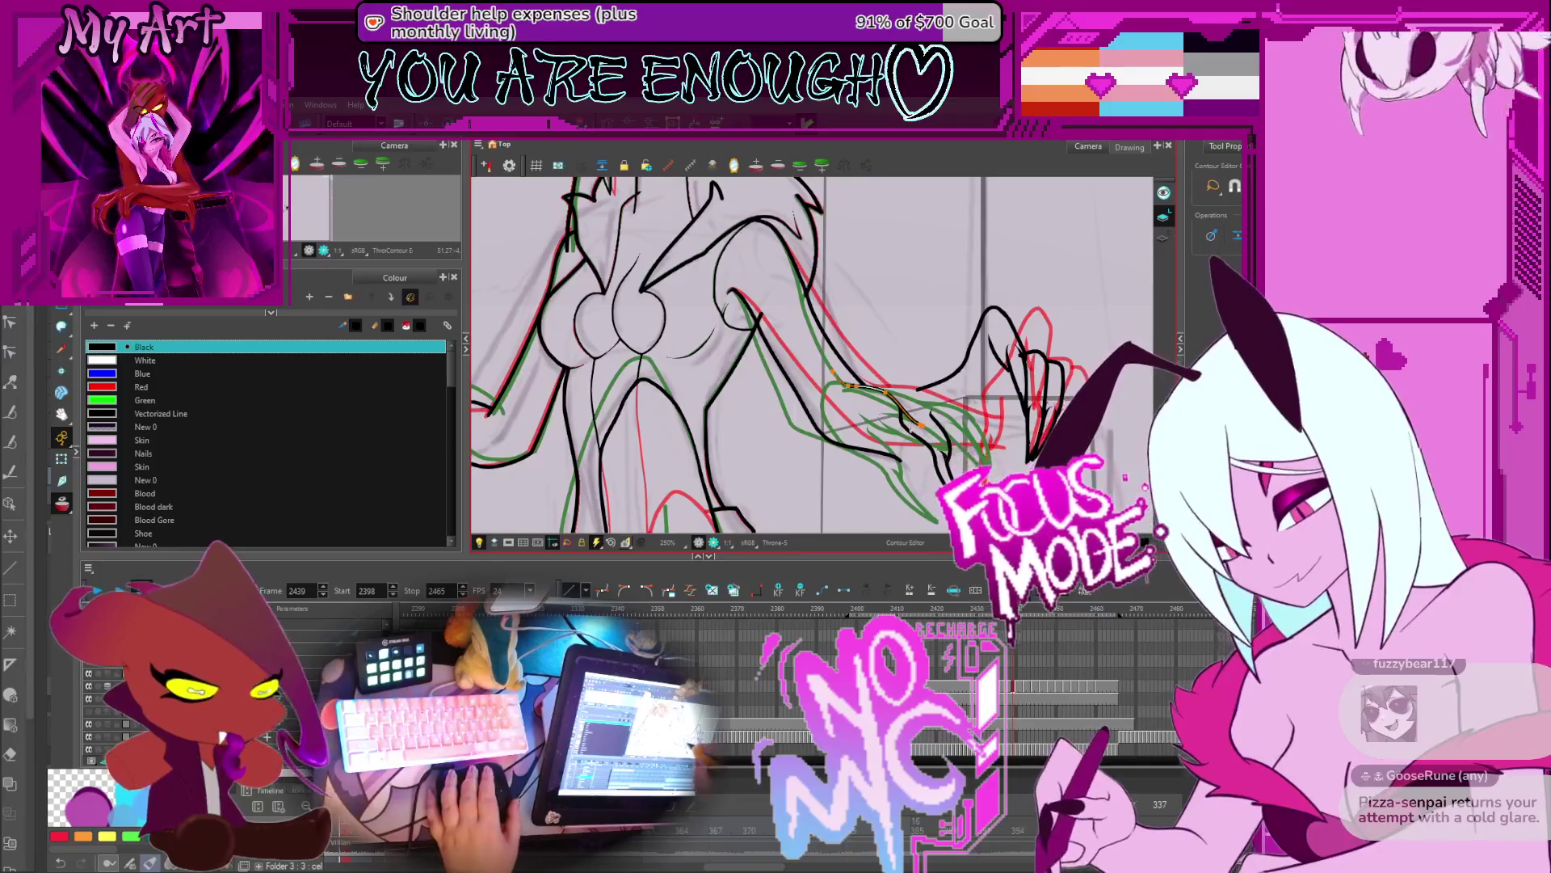
{"action": "left_click_drag", "start_coordinate": [908, 429], "coordinate": [947, 457]}
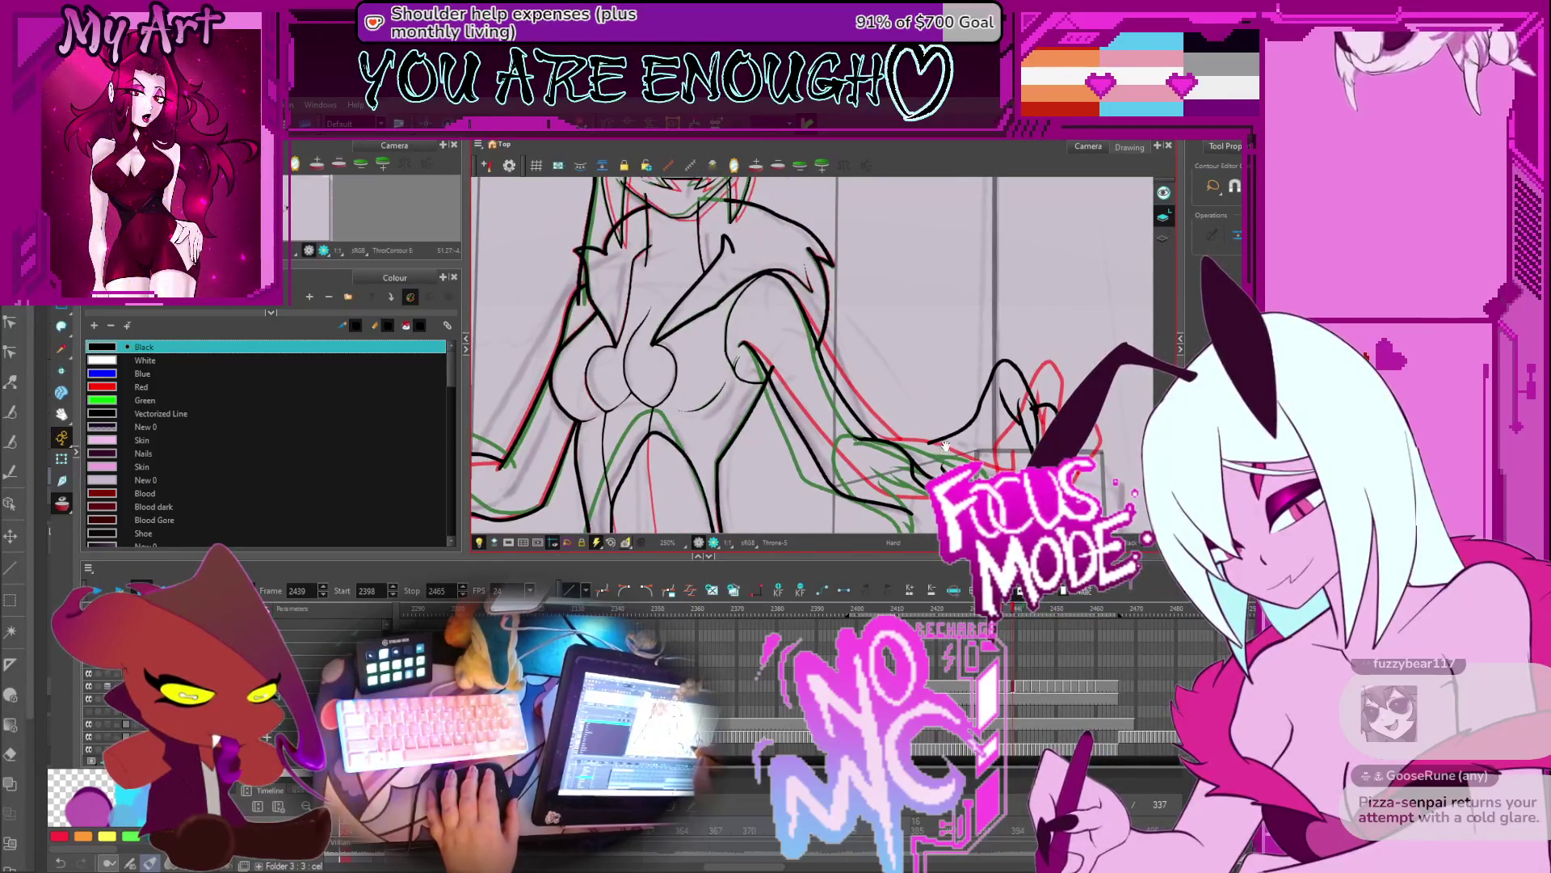
{"action": "key", "text": "comma"}
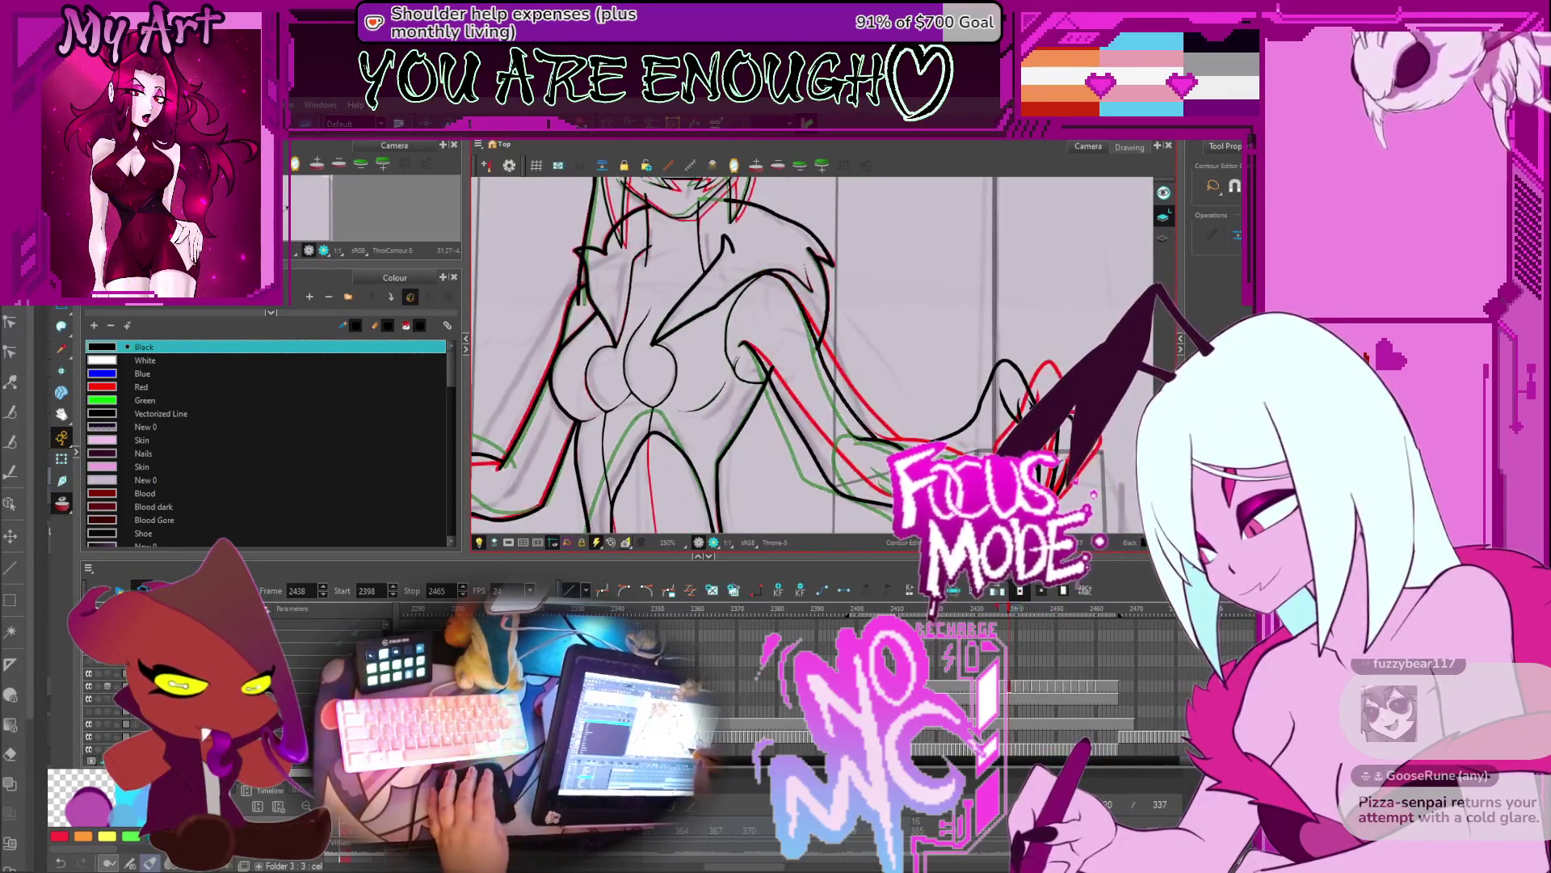
{"action": "key", "text": "period"}
{"action": "key", "text": "period"}
{"action": "key", "text": "period"}
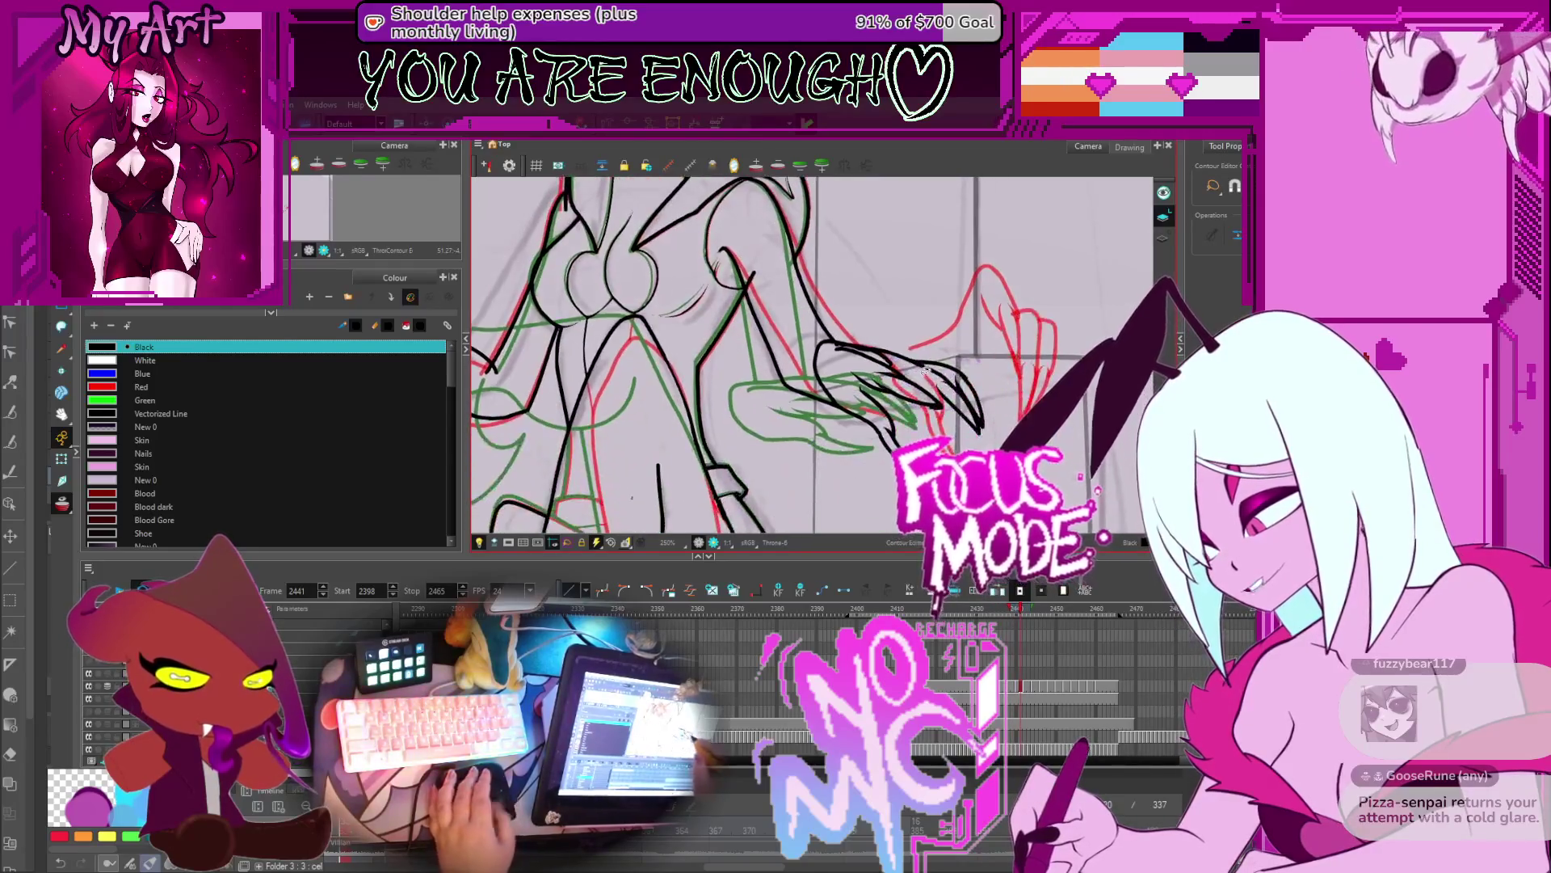
{"action": "key", "text": "comma"}
{"action": "key", "text": "comma"}
{"action": "key", "text": "comma"}
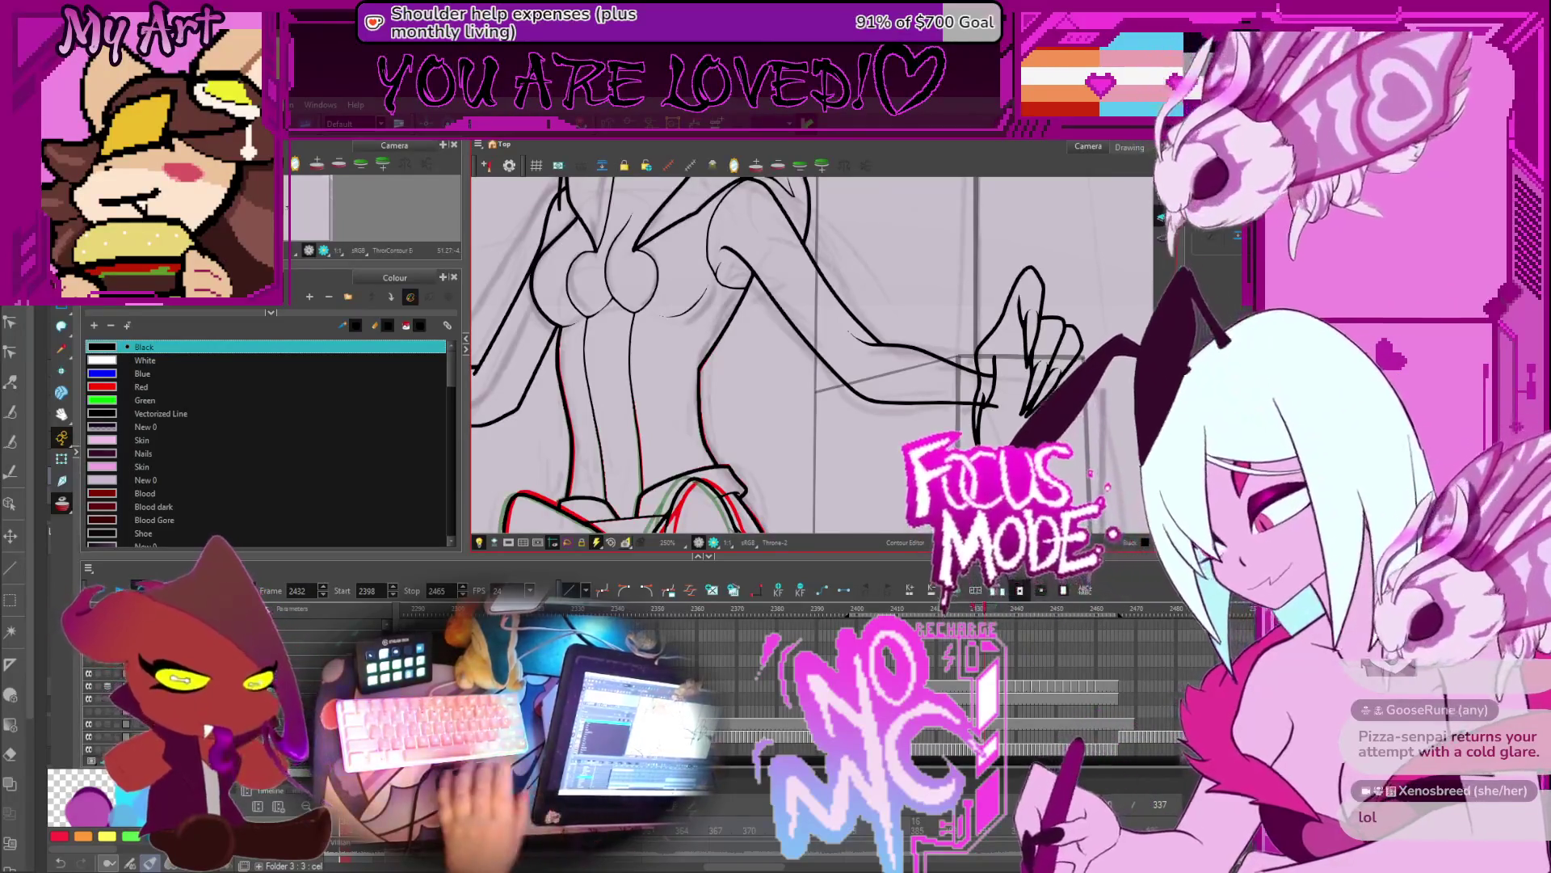
{"action": "left_click_drag", "start_coordinate": [963, 354], "coordinate": [950, 423]}
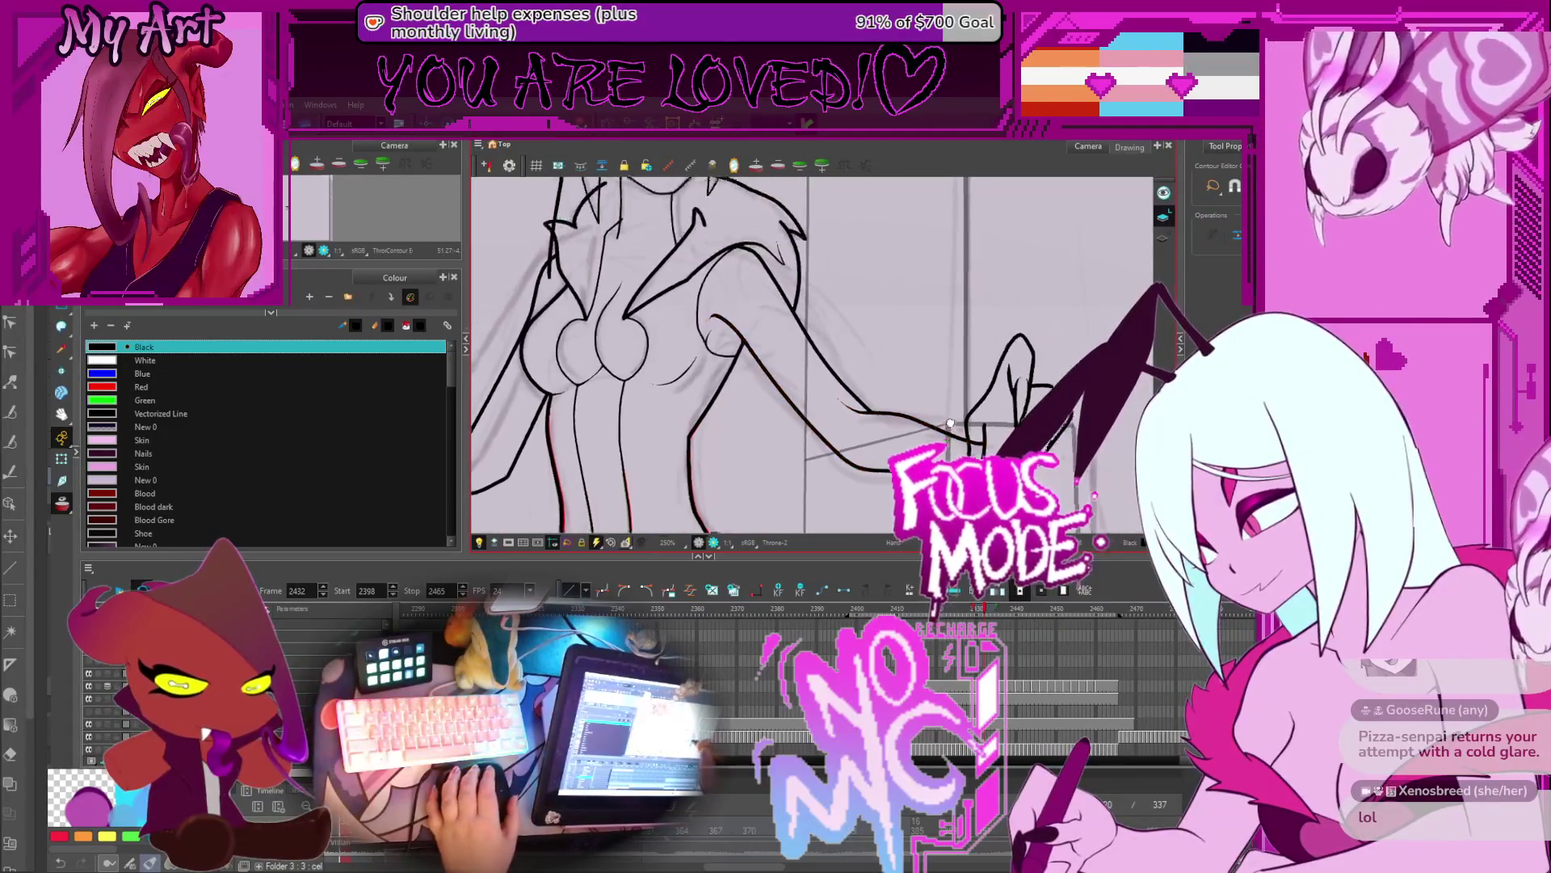
Step: Select the outstretched arm strokes on frame 2432 for contour editing
{"action": "left_click", "coordinate": [848, 416]}
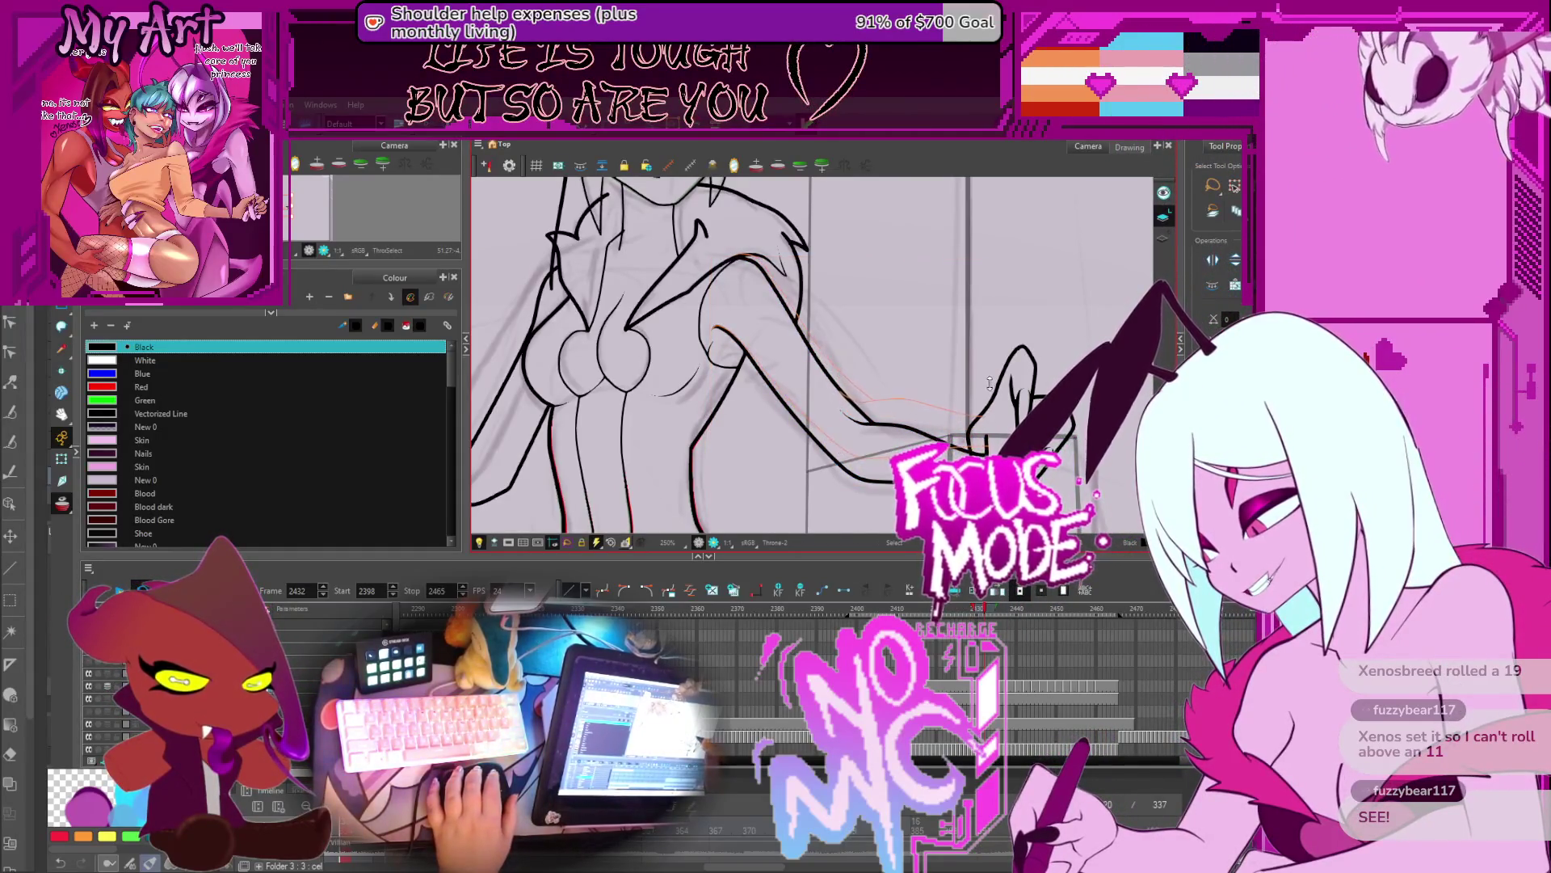
{"action": "left_click_drag", "start_coordinate": [990, 383], "coordinate": [958, 393]}
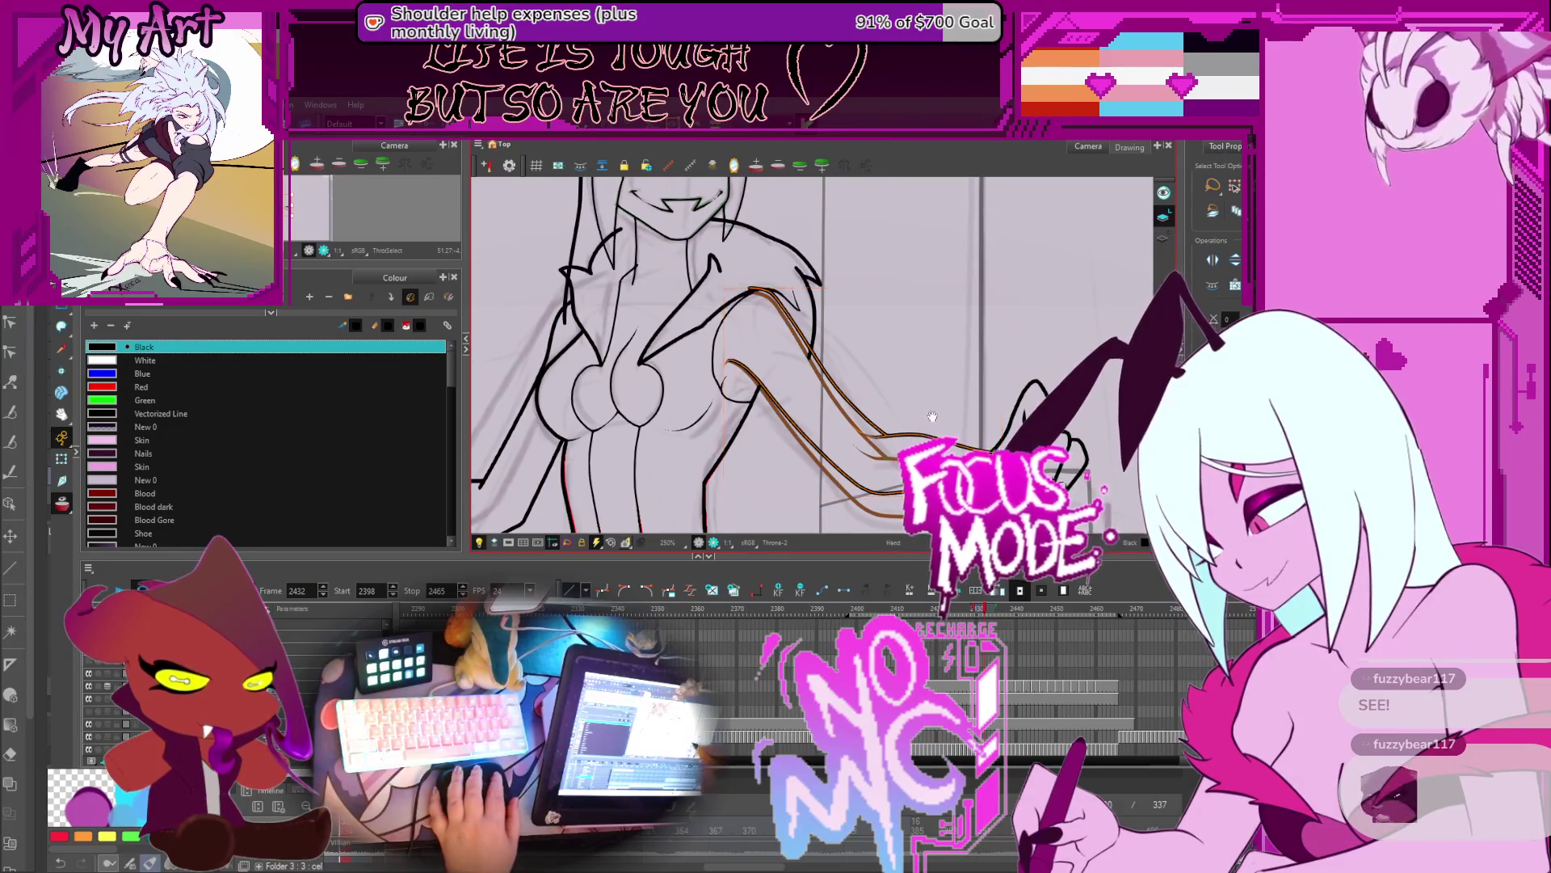
Step: Zoom in on the arm stroke and flip between frames 2433–2435, selecting the black arm stroke
{"action": "left_click_drag", "start_coordinate": [932, 416], "coordinate": [935, 438]}
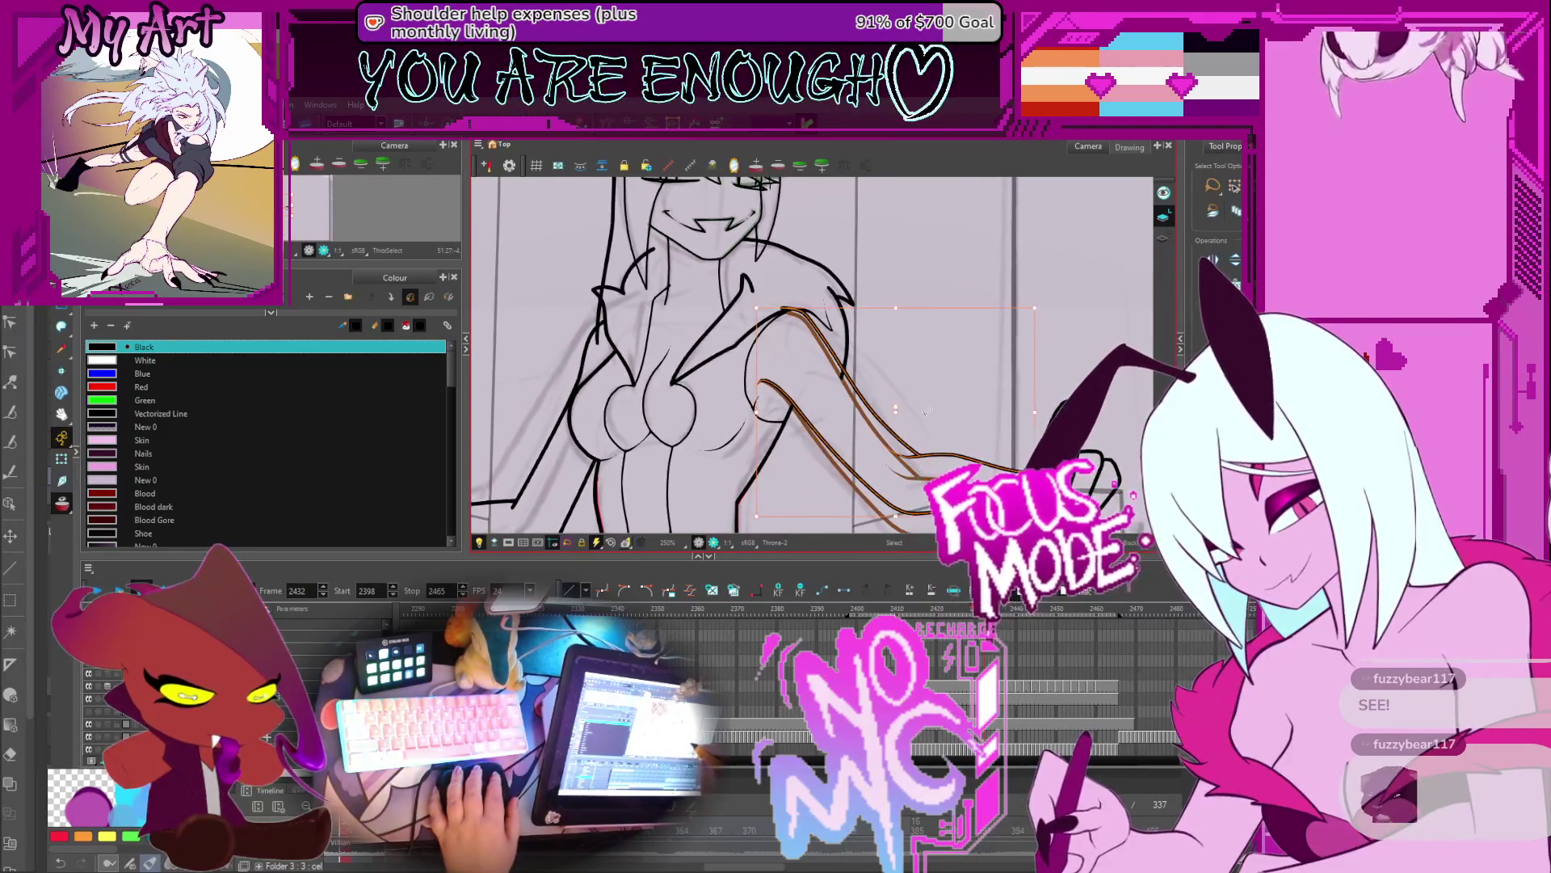
{"action": "left_click", "coordinate": [927, 412]}
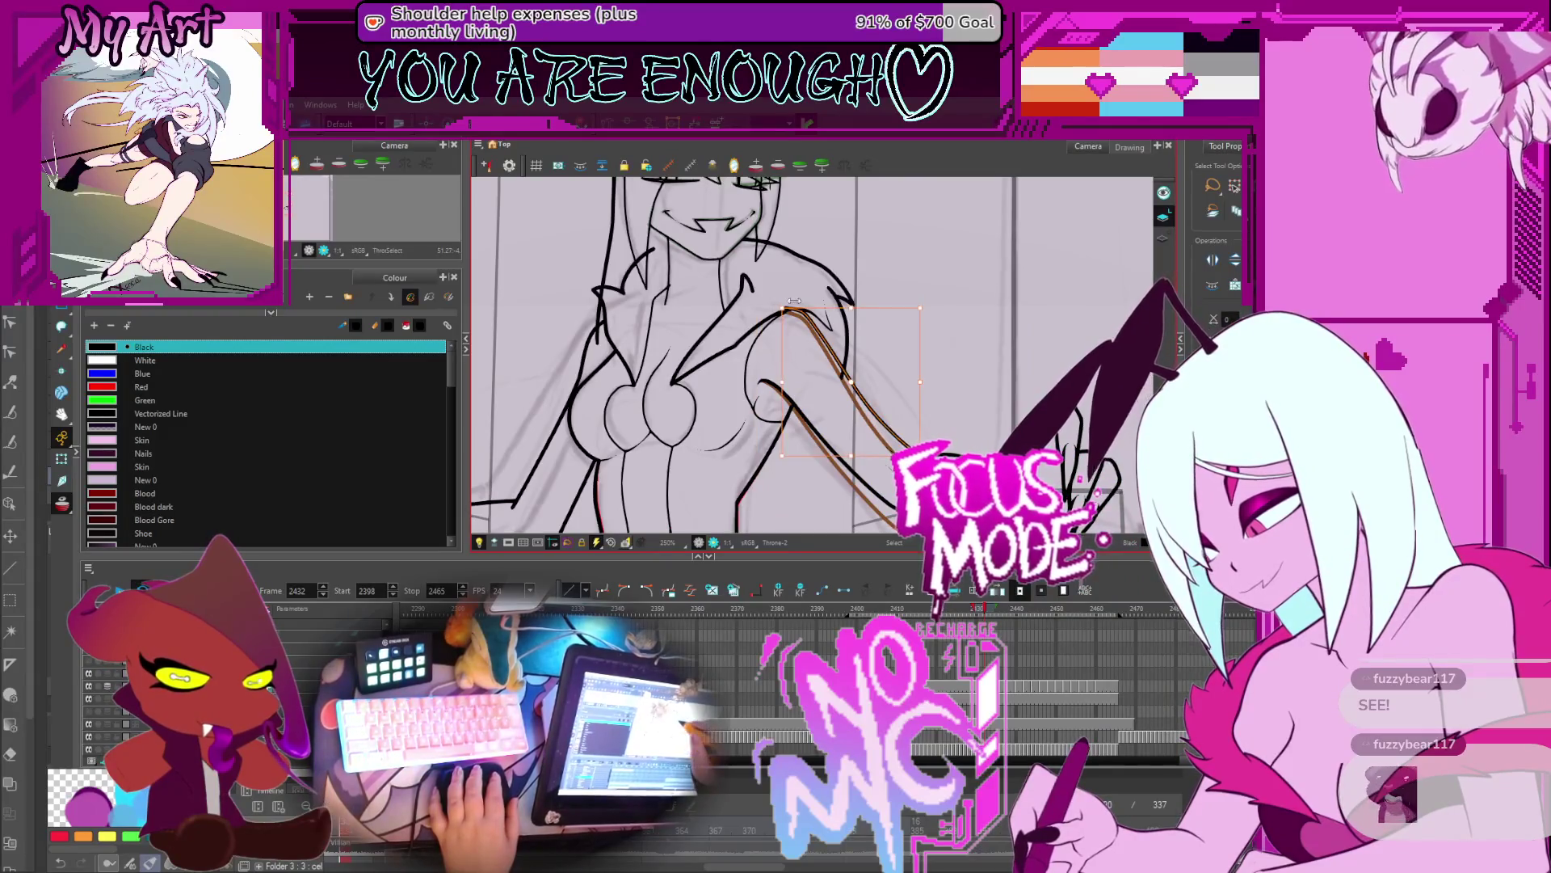
{"action": "key", "text": "2"}
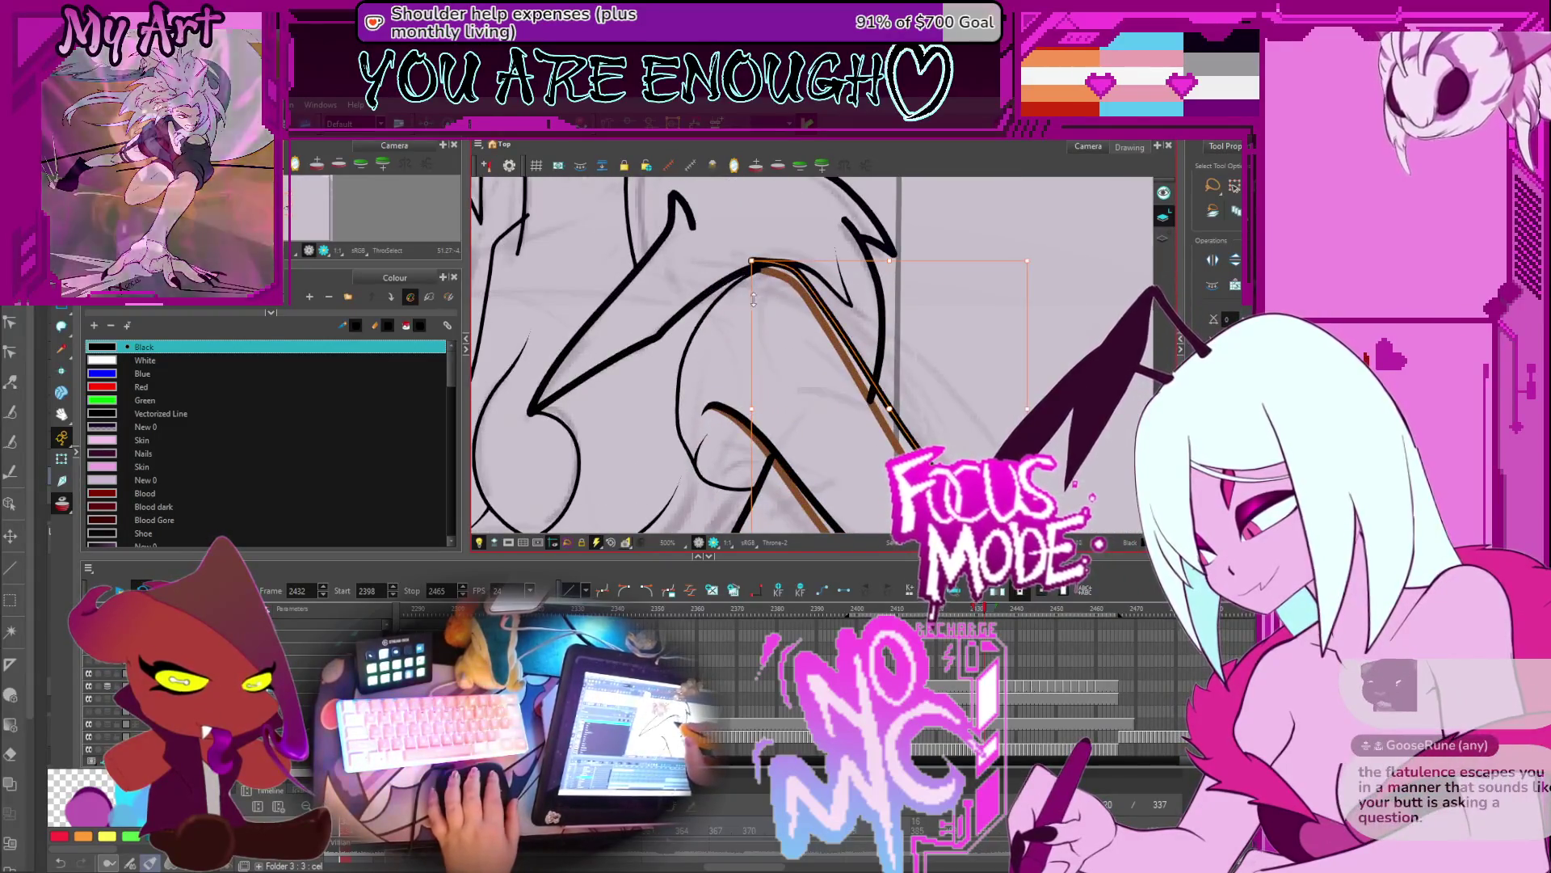
{"action": "scroll", "coordinate": [754, 311], "scroll_direction": "down", "scroll_amount": 2}
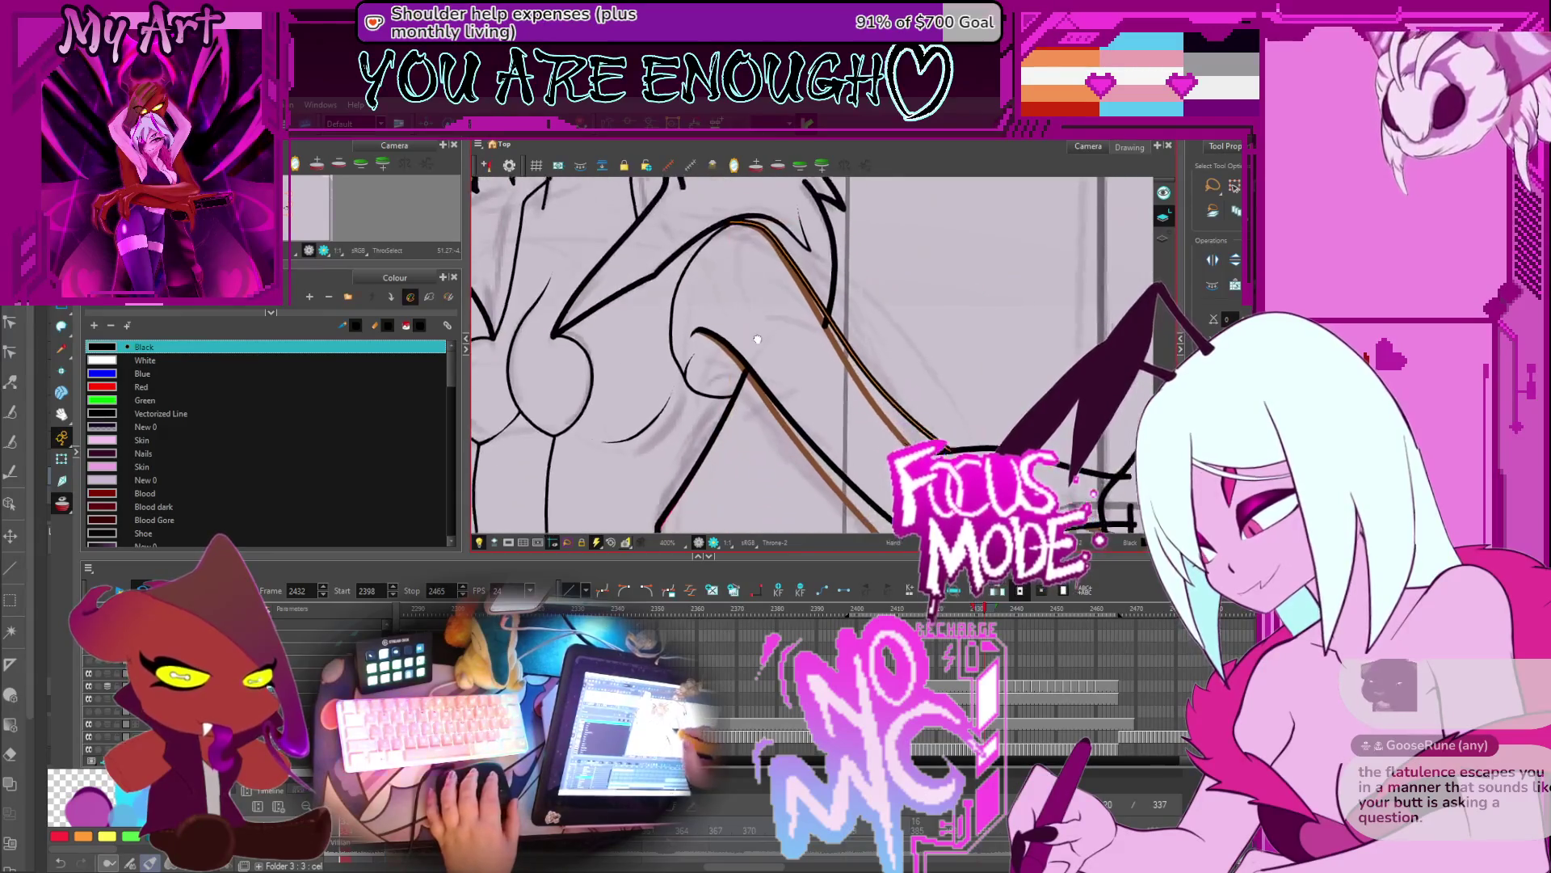
{"action": "scroll", "coordinate": [840, 397], "scroll_direction": "down", "scroll_amount": 1}
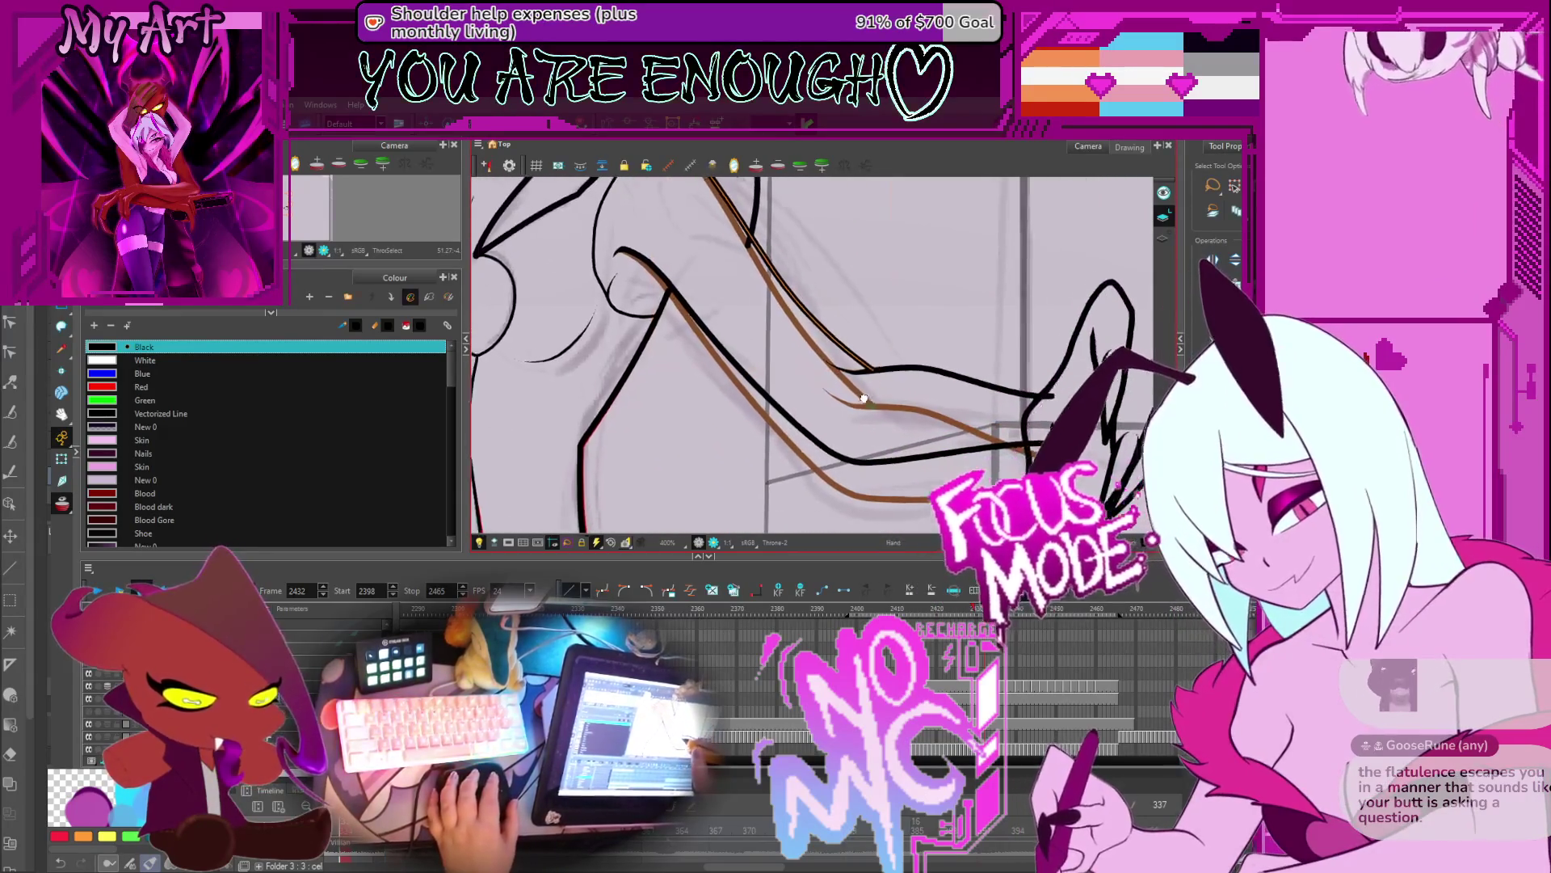
{"action": "key", "text": "period"}
{"action": "key", "text": "period"}
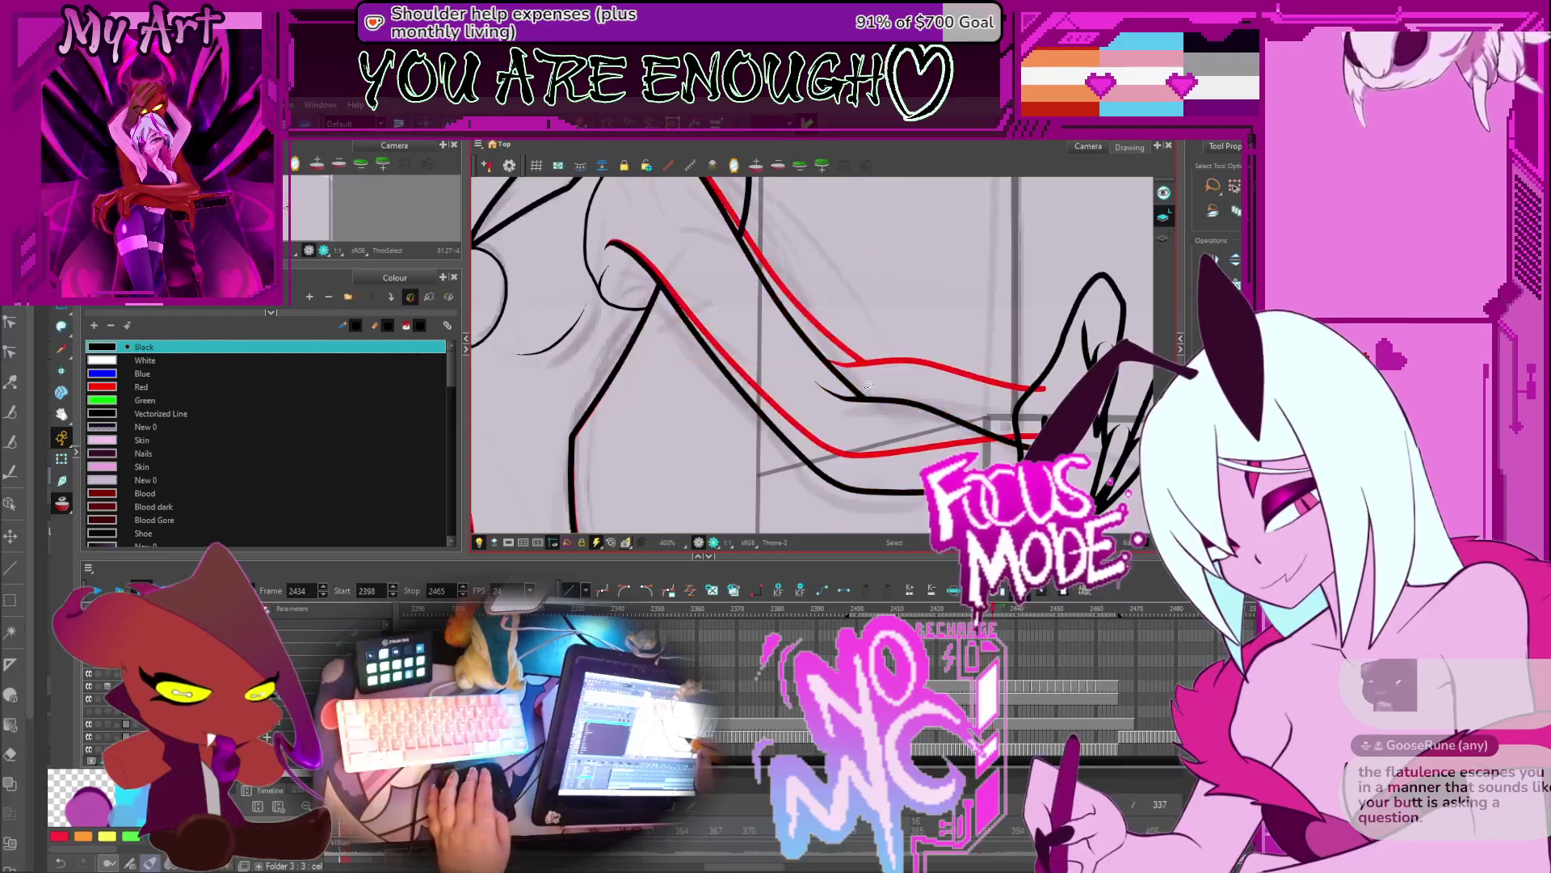
{"action": "scroll", "coordinate": [866, 387], "scroll_direction": "down", "scroll_amount": 2}
{"action": "scroll", "coordinate": [863, 362], "scroll_direction": "up", "scroll_amount": 1}
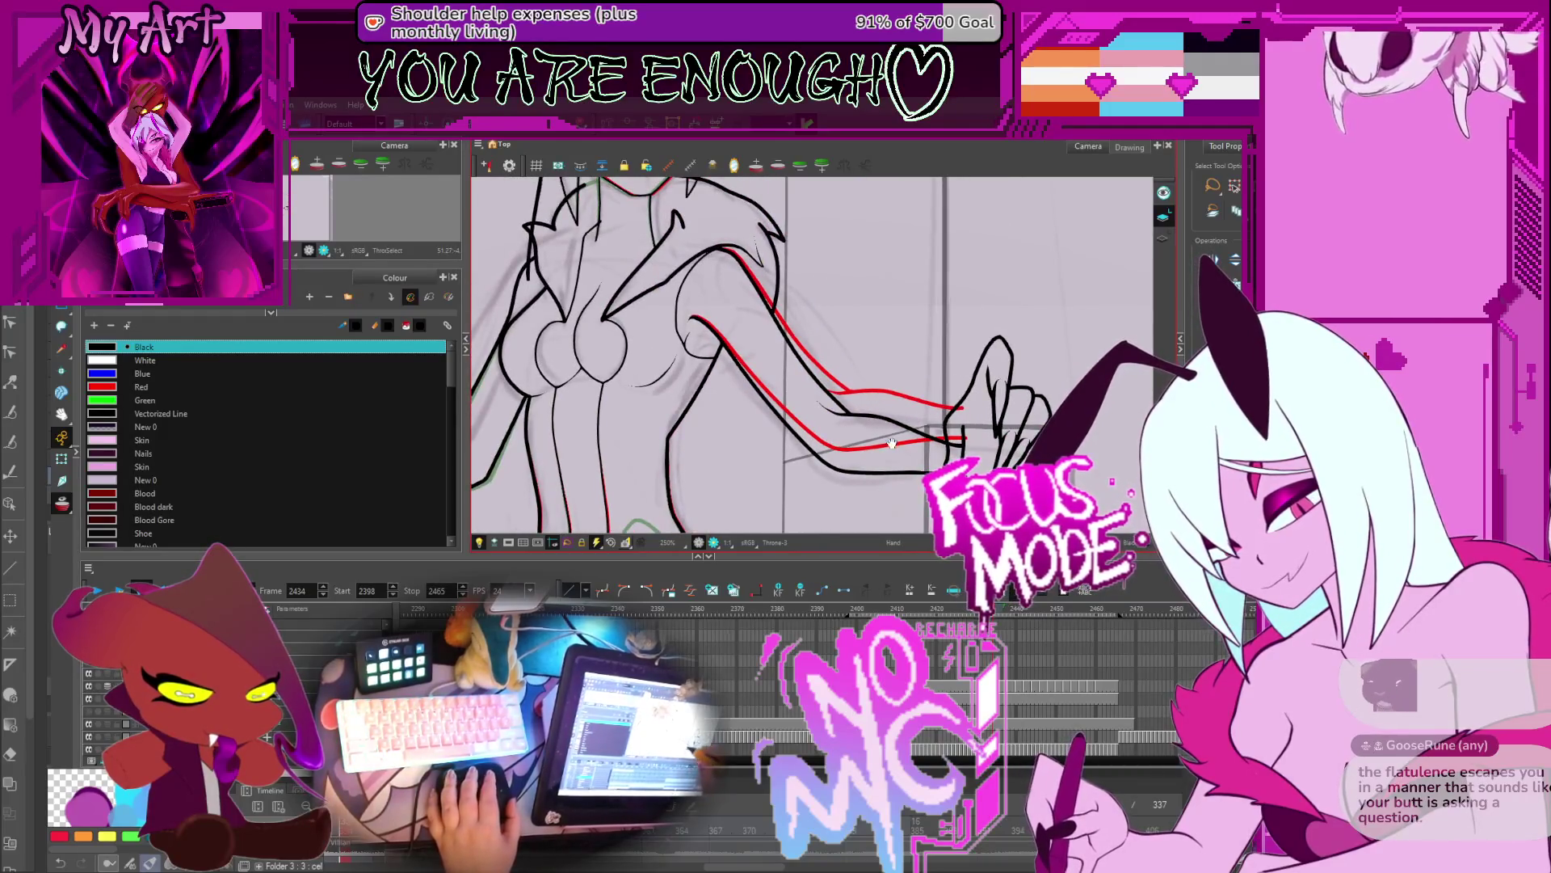
{"action": "key", "text": "comma"}
{"action": "key", "text": "comma"}
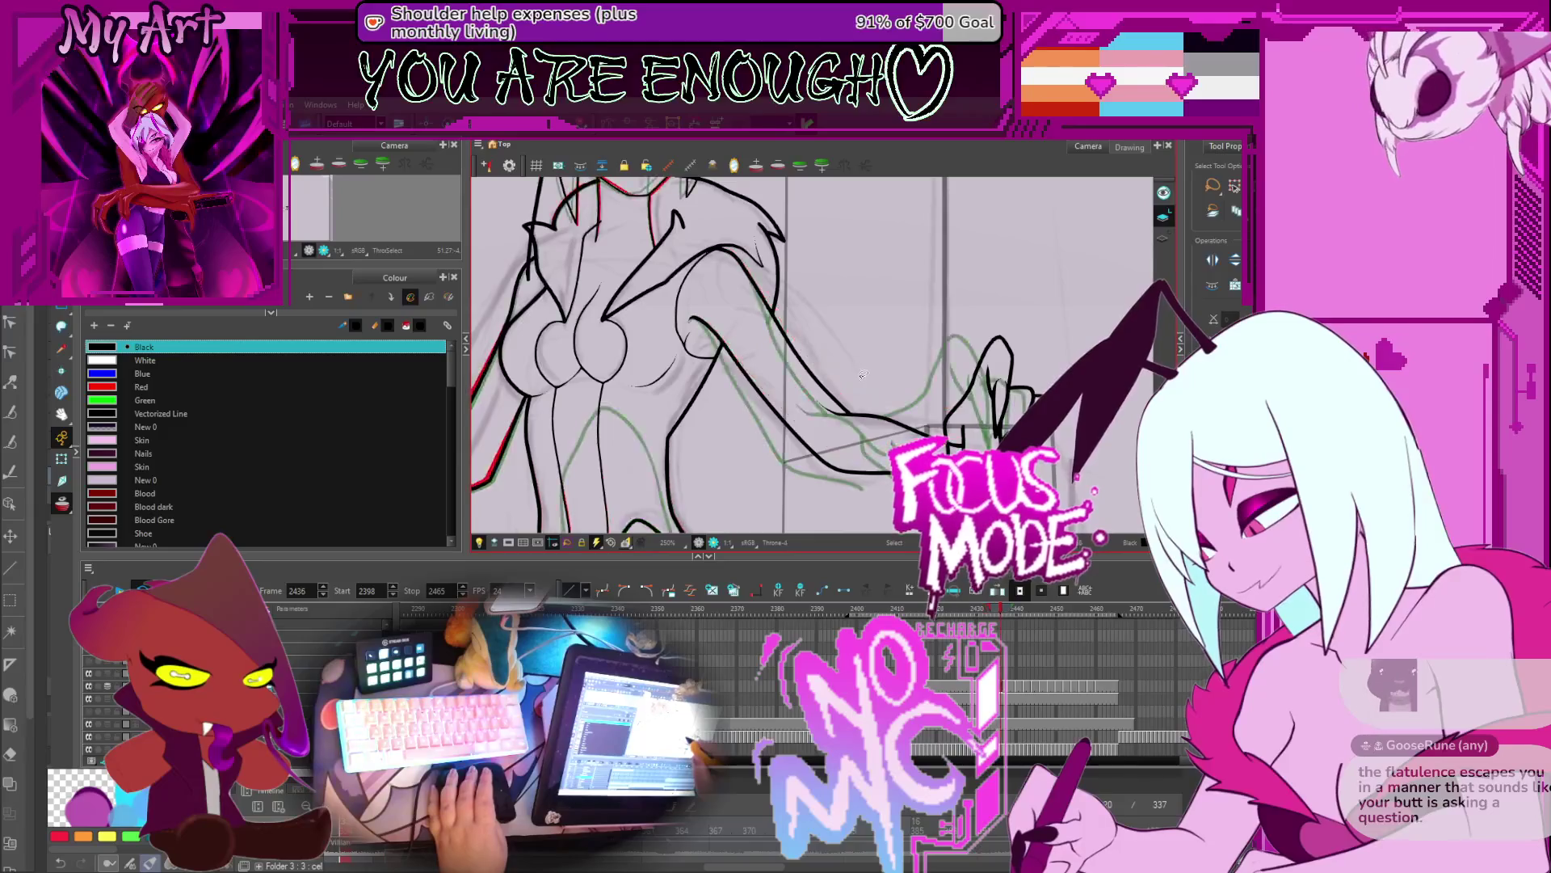
{"action": "key", "text": "period"}
{"action": "left_click", "coordinate": [872, 394]}
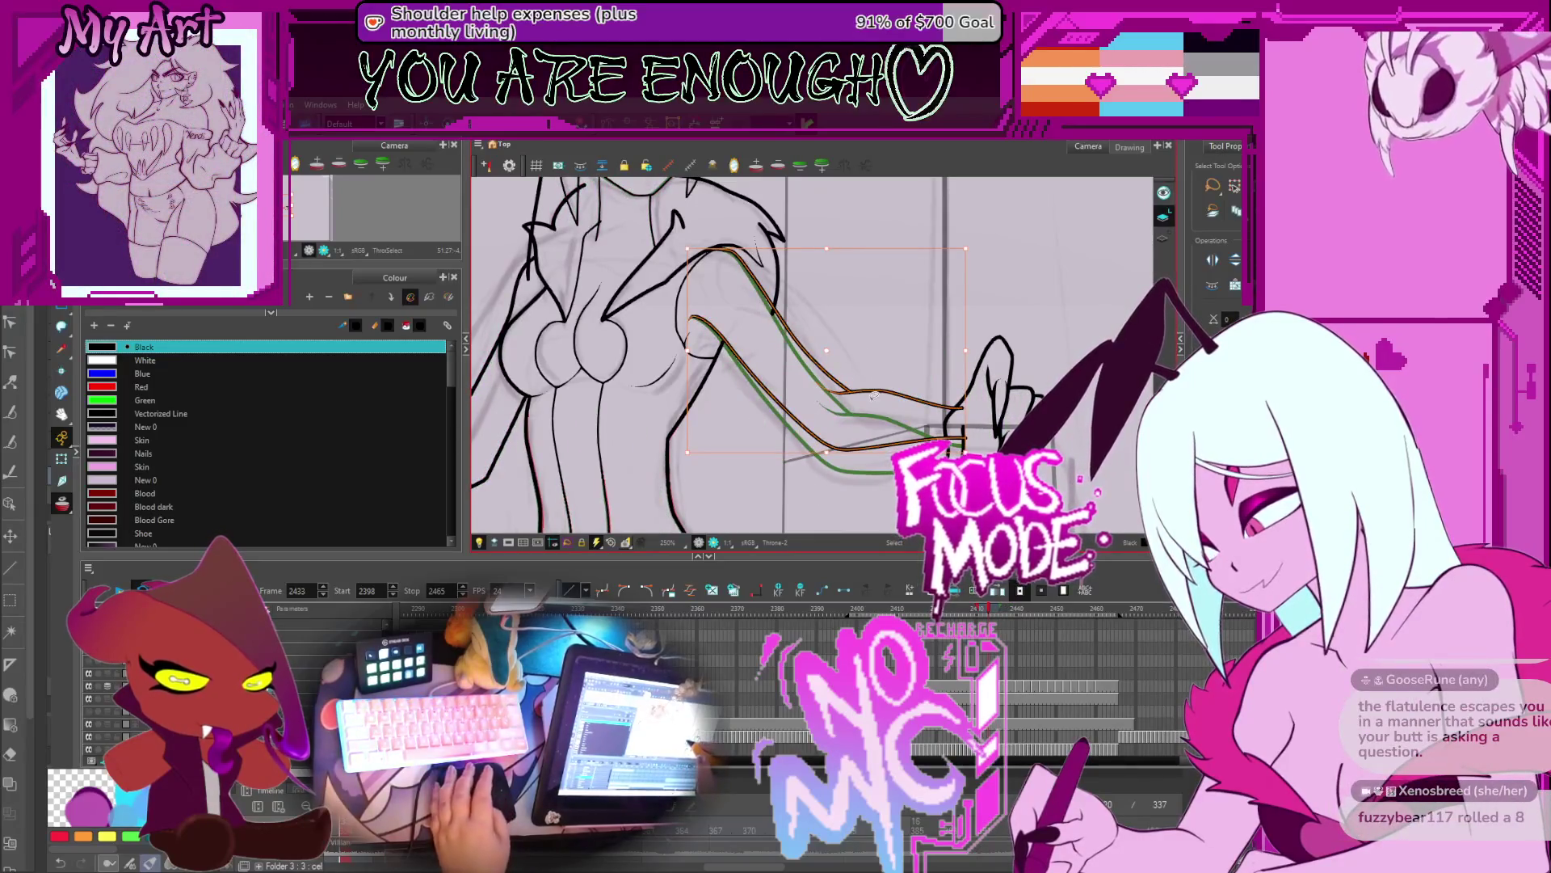
{"action": "key", "text": "period"}
{"action": "key", "text": "period"}
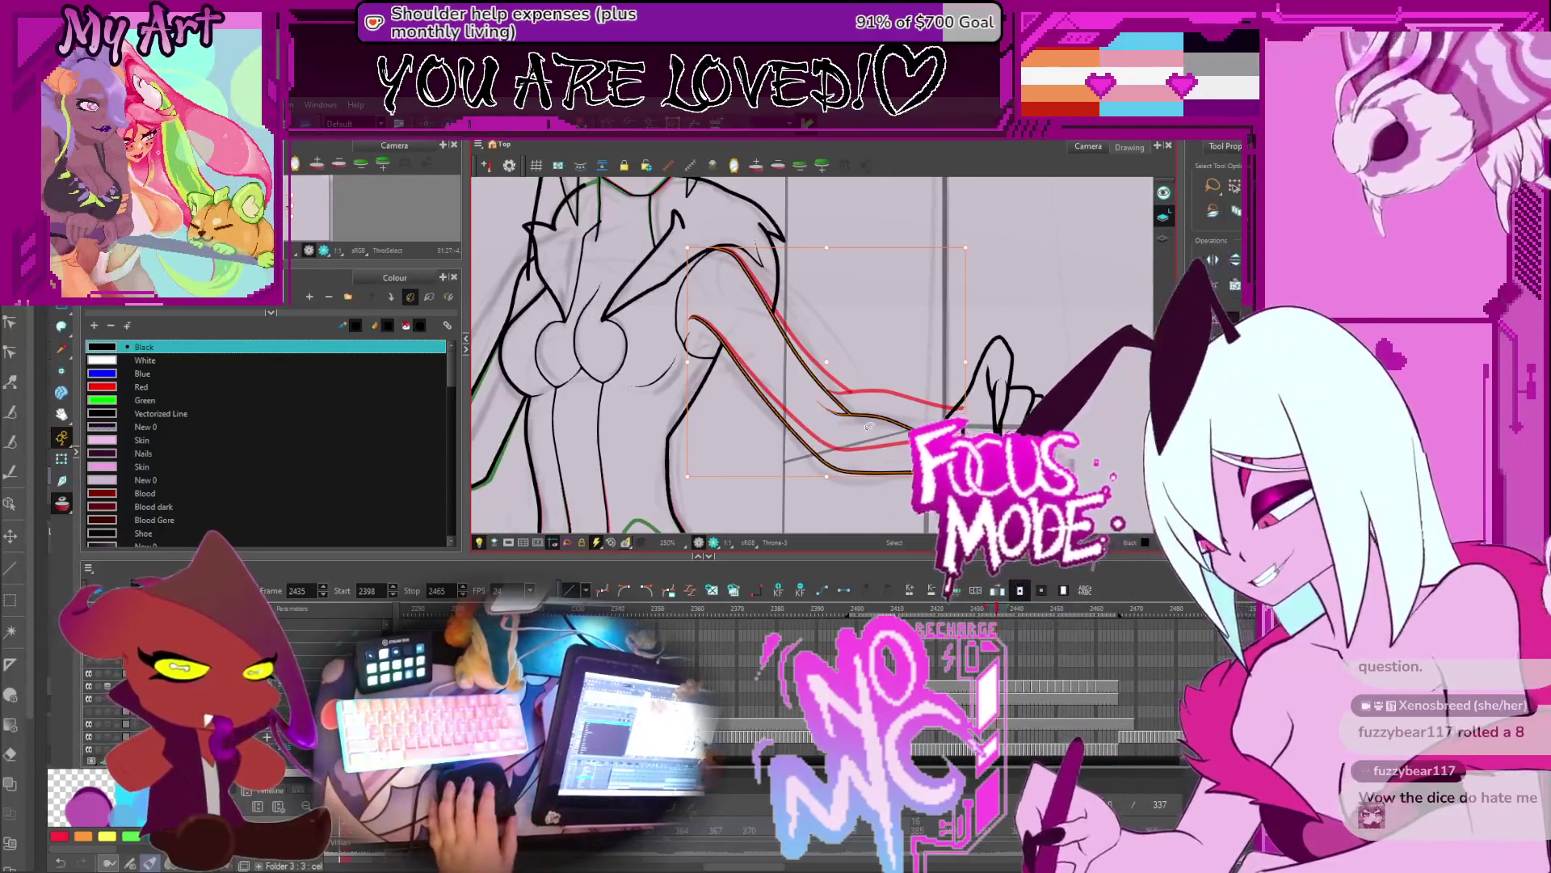
Step: On frame 2431, drag the arm stroke's bottom up to flatten it, then advance to frame 2437
{"action": "key", "text": "Escape"}
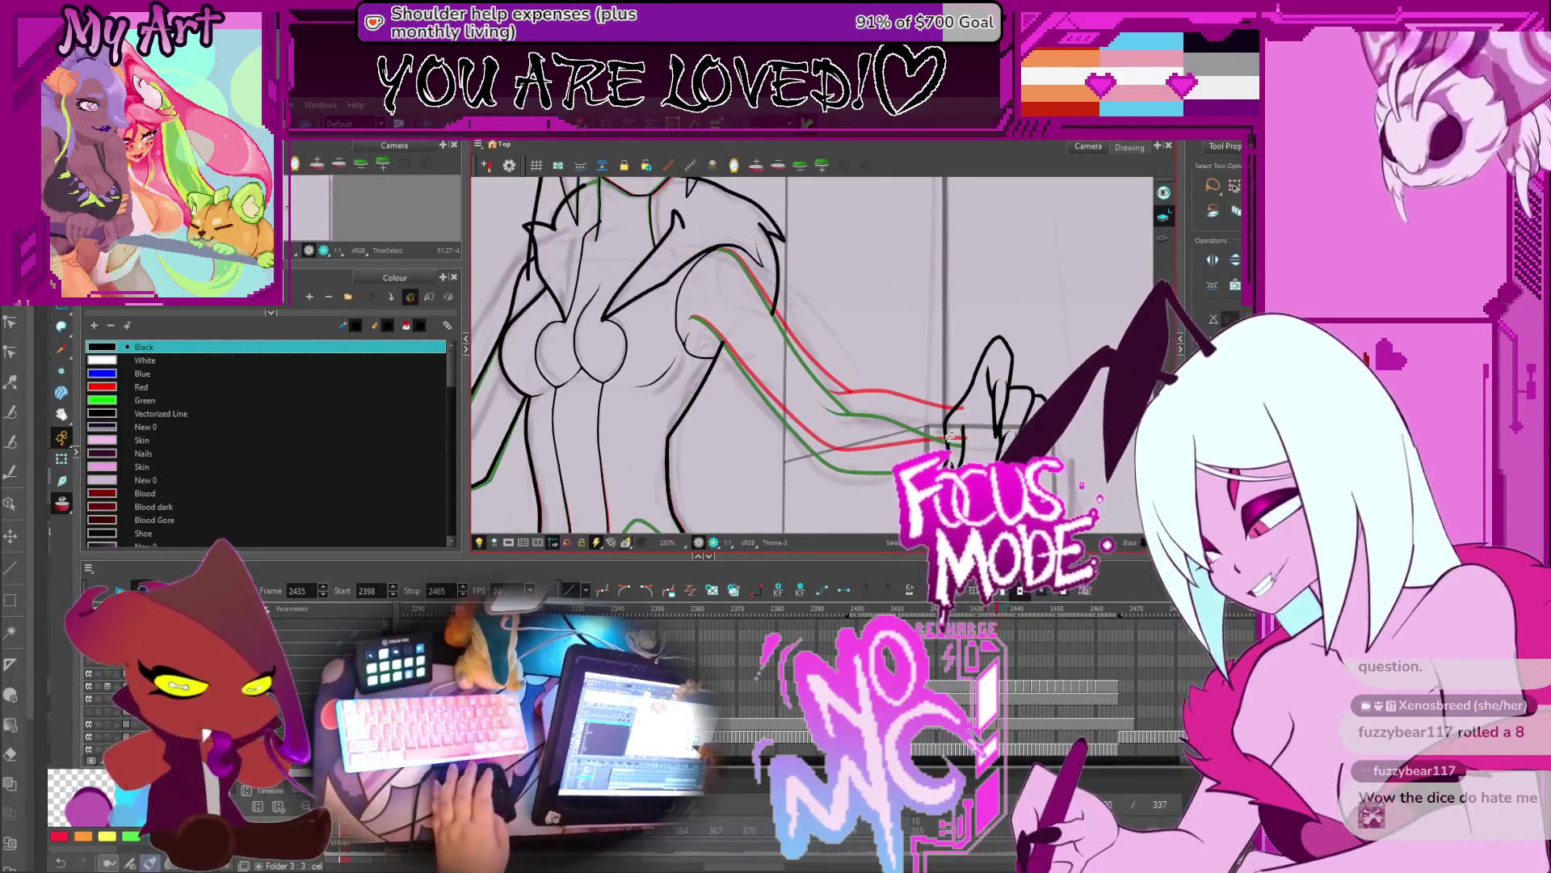
{"action": "left_click", "coordinate": [950, 437]}
{"action": "key", "text": "comma"}
{"action": "key", "text": "comma"}
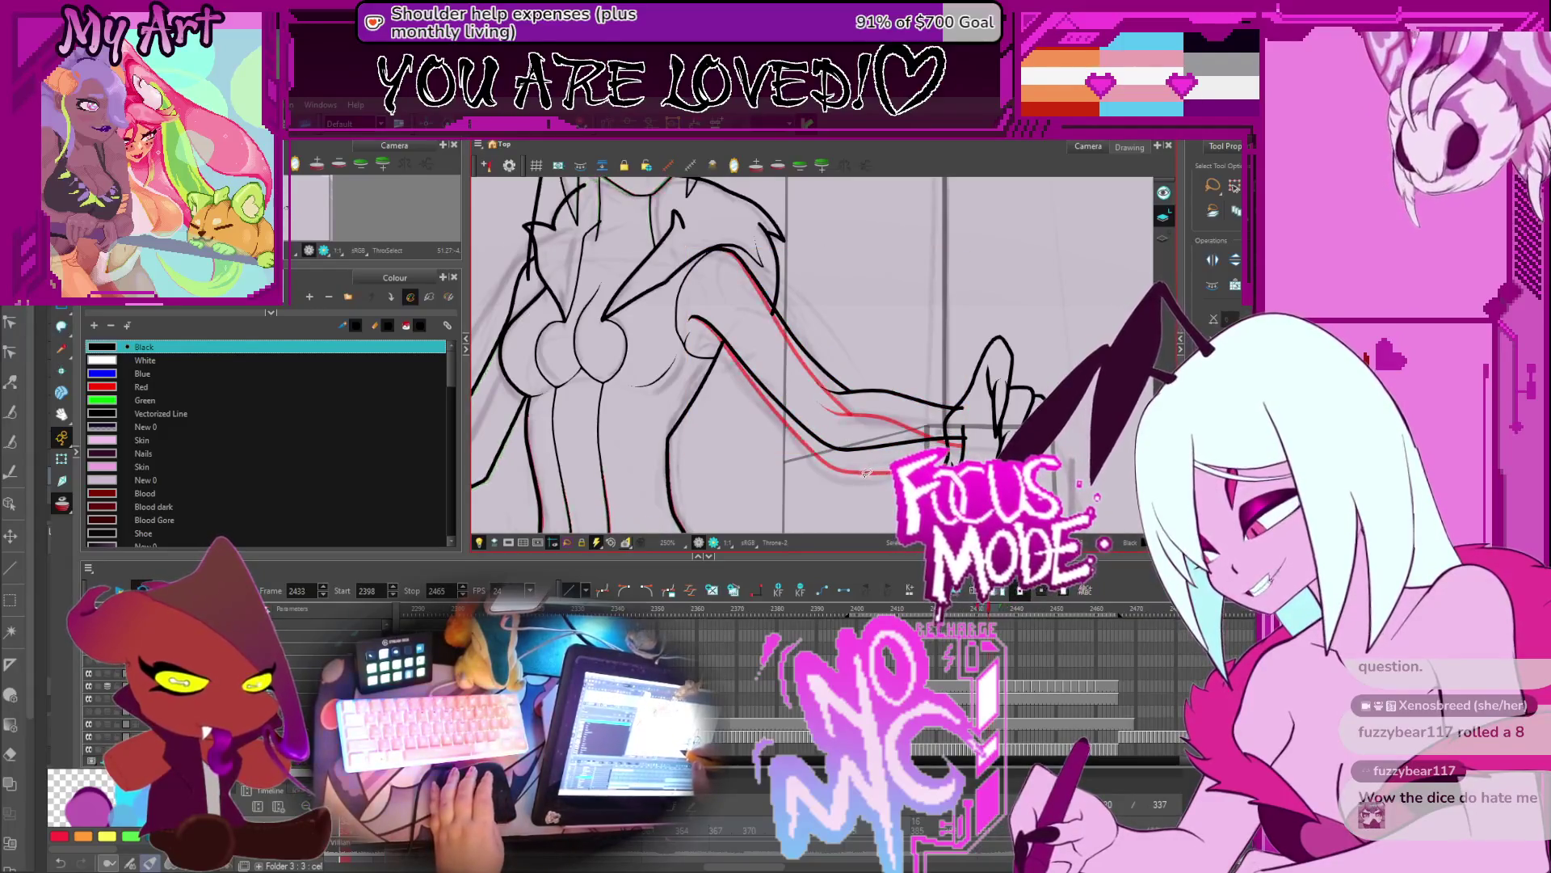
{"action": "key", "text": "comma"}
{"action": "key", "text": "comma"}
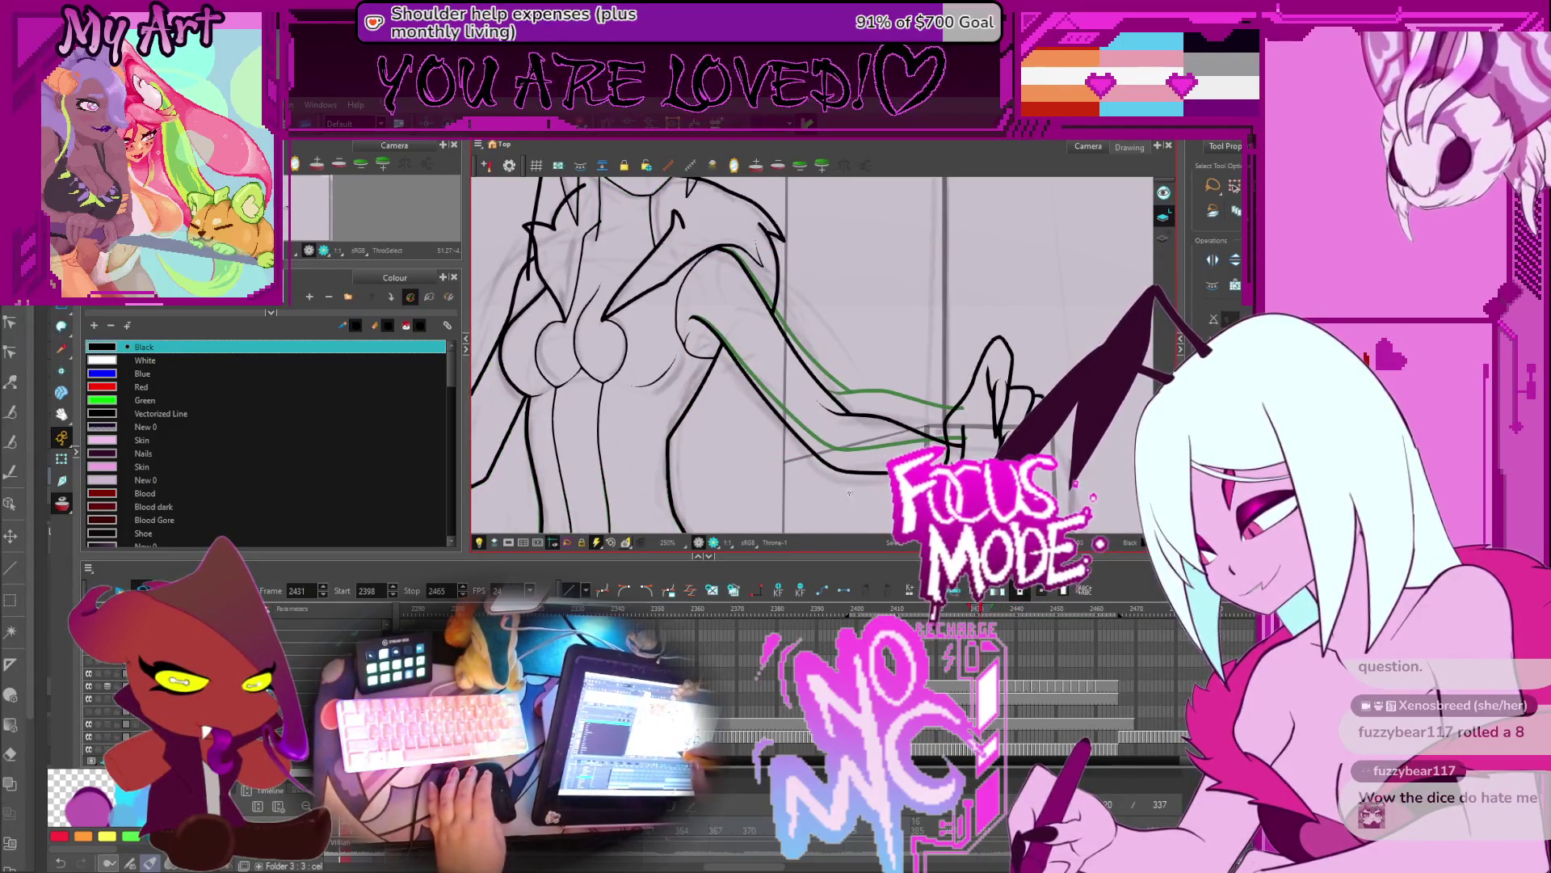
{"action": "left_click", "coordinate": [838, 475]}
{"action": "left_click_drag", "start_coordinate": [837, 475], "coordinate": [838, 453]}
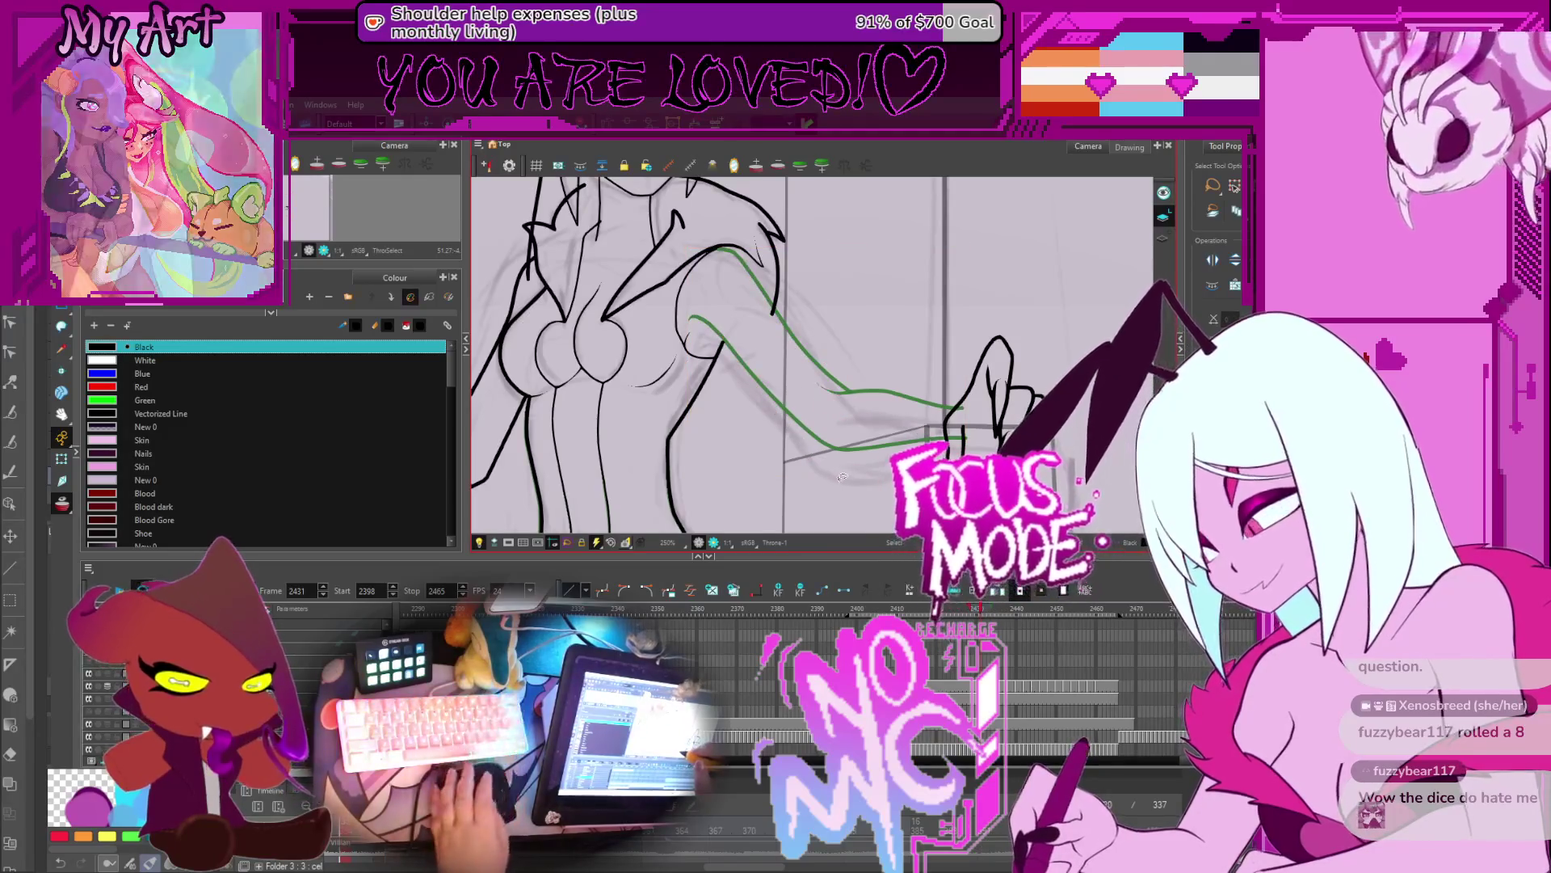
{"action": "key", "text": "period"}
{"action": "key", "text": "period"}
{"action": "key", "text": "period"}
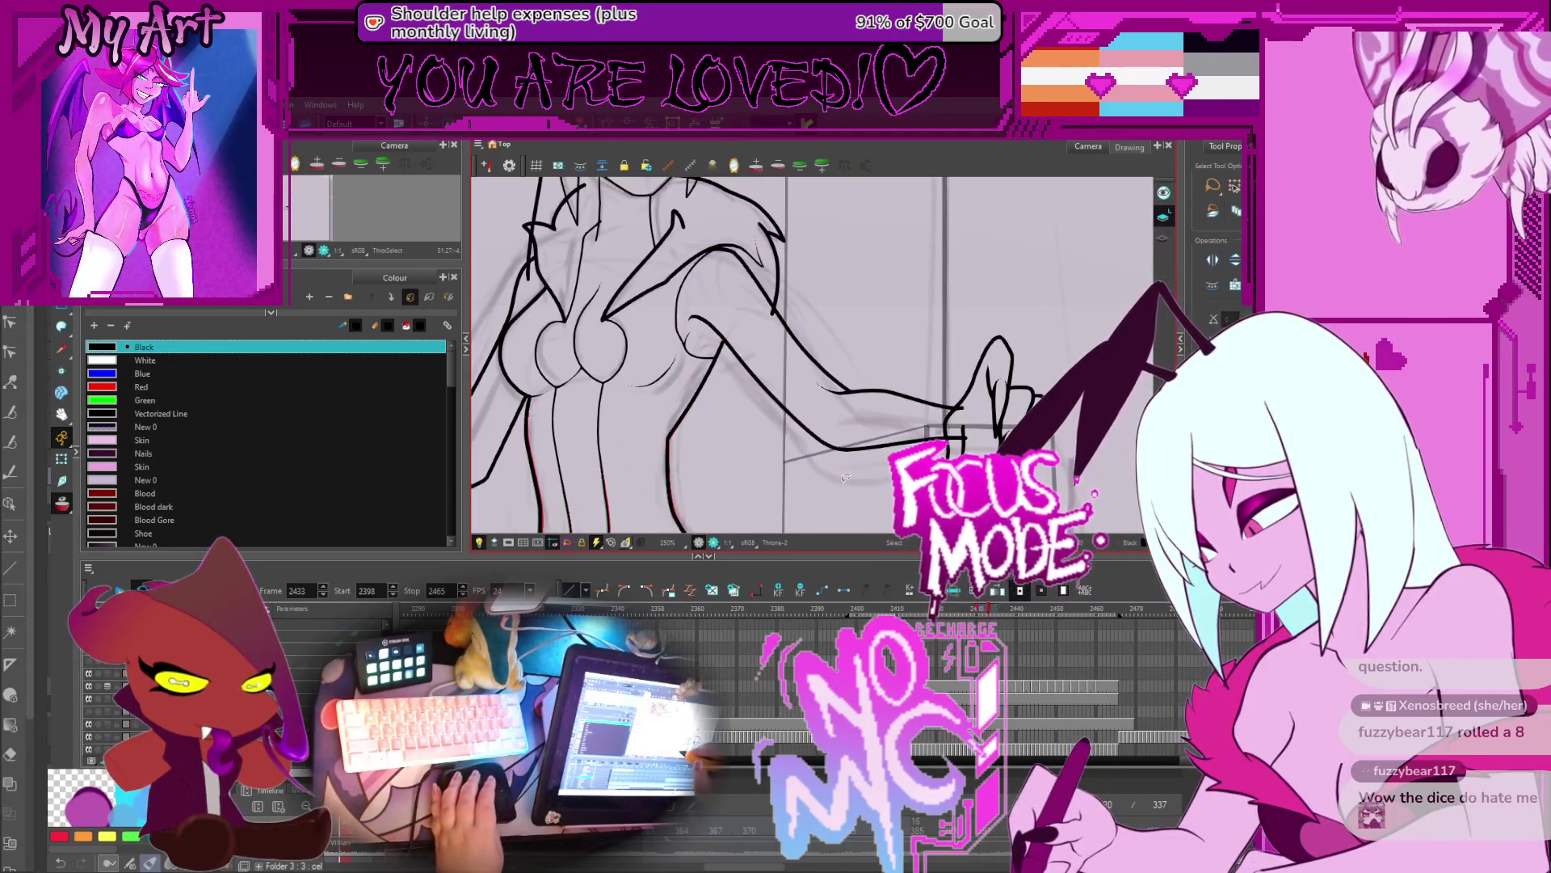
{"action": "key", "text": "period"}
{"action": "key", "text": "period"}
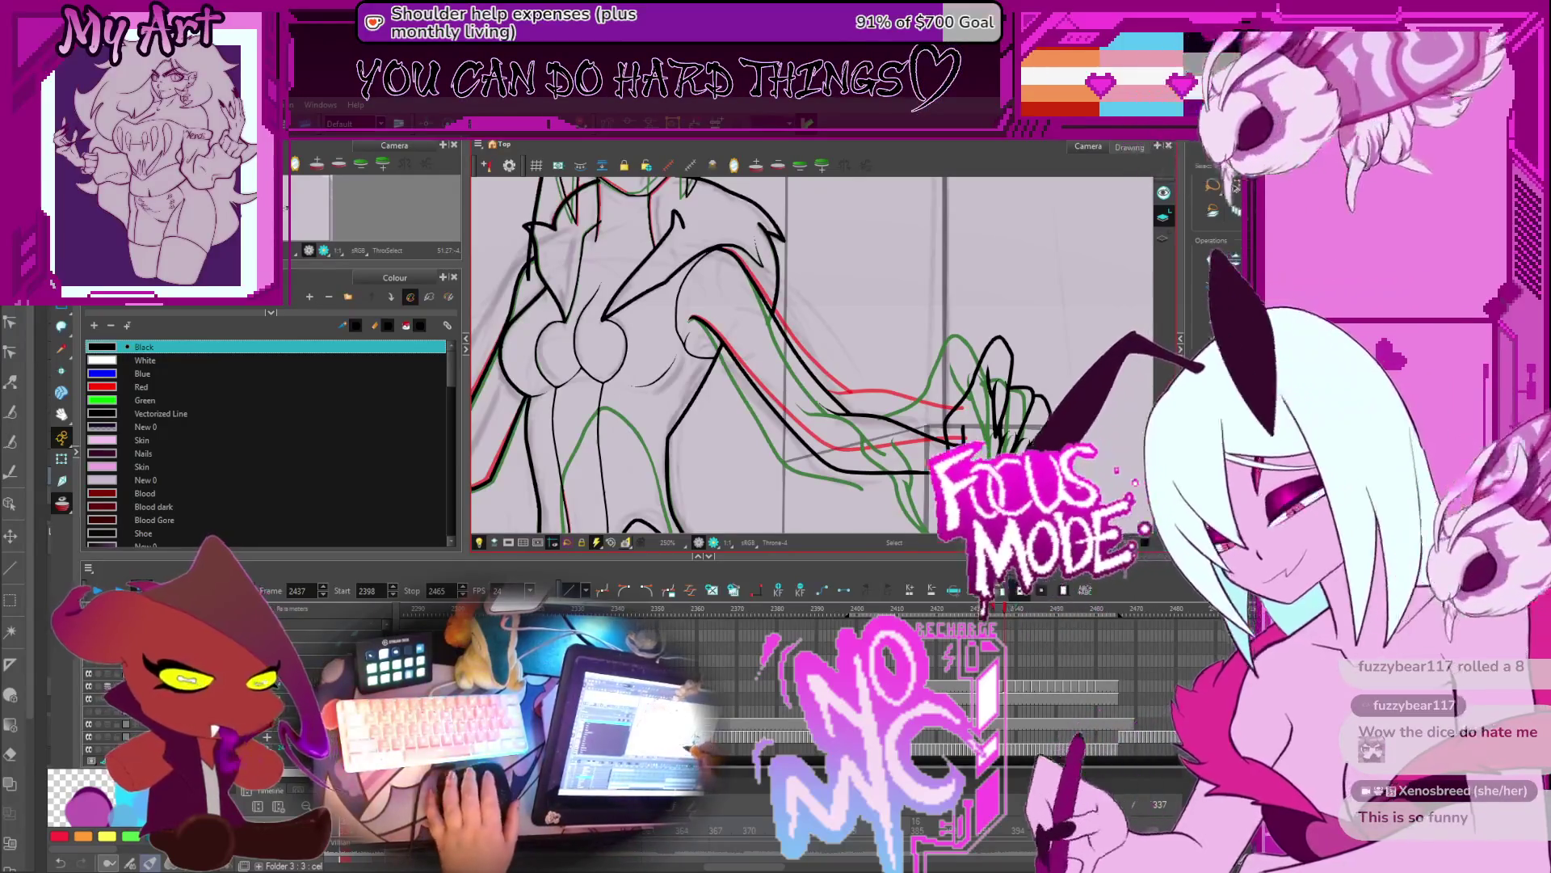
Step: Select frame 2437's curved arm strokes, delete and restore them, then advance to frame 2438
{"action": "left_click_drag", "start_coordinate": [818, 356], "coordinate": [955, 436]}
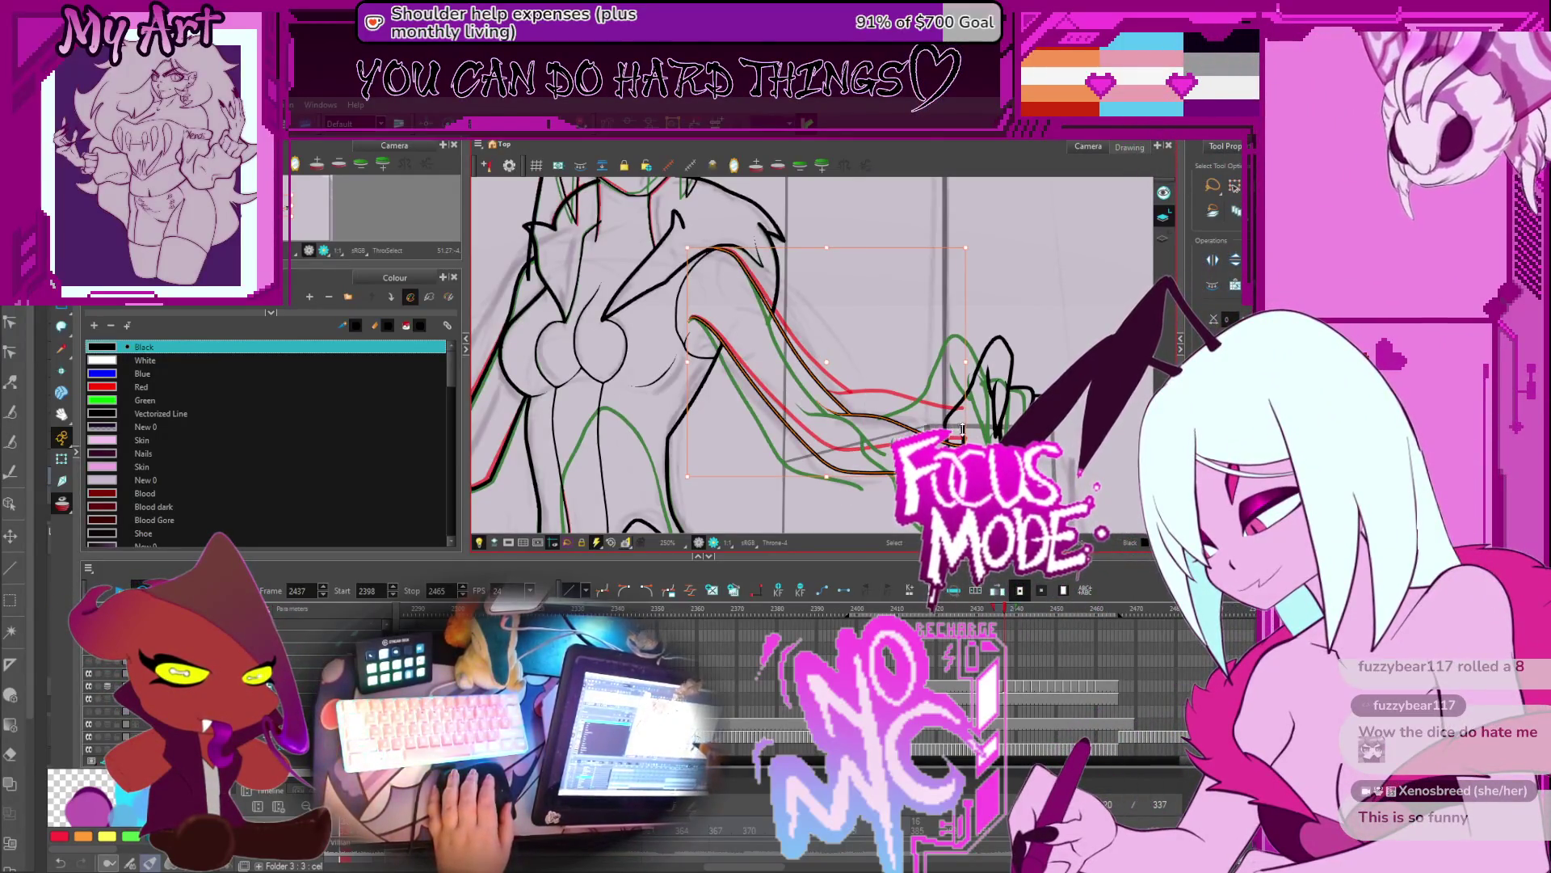
{"action": "left_click", "coordinate": [967, 408]}
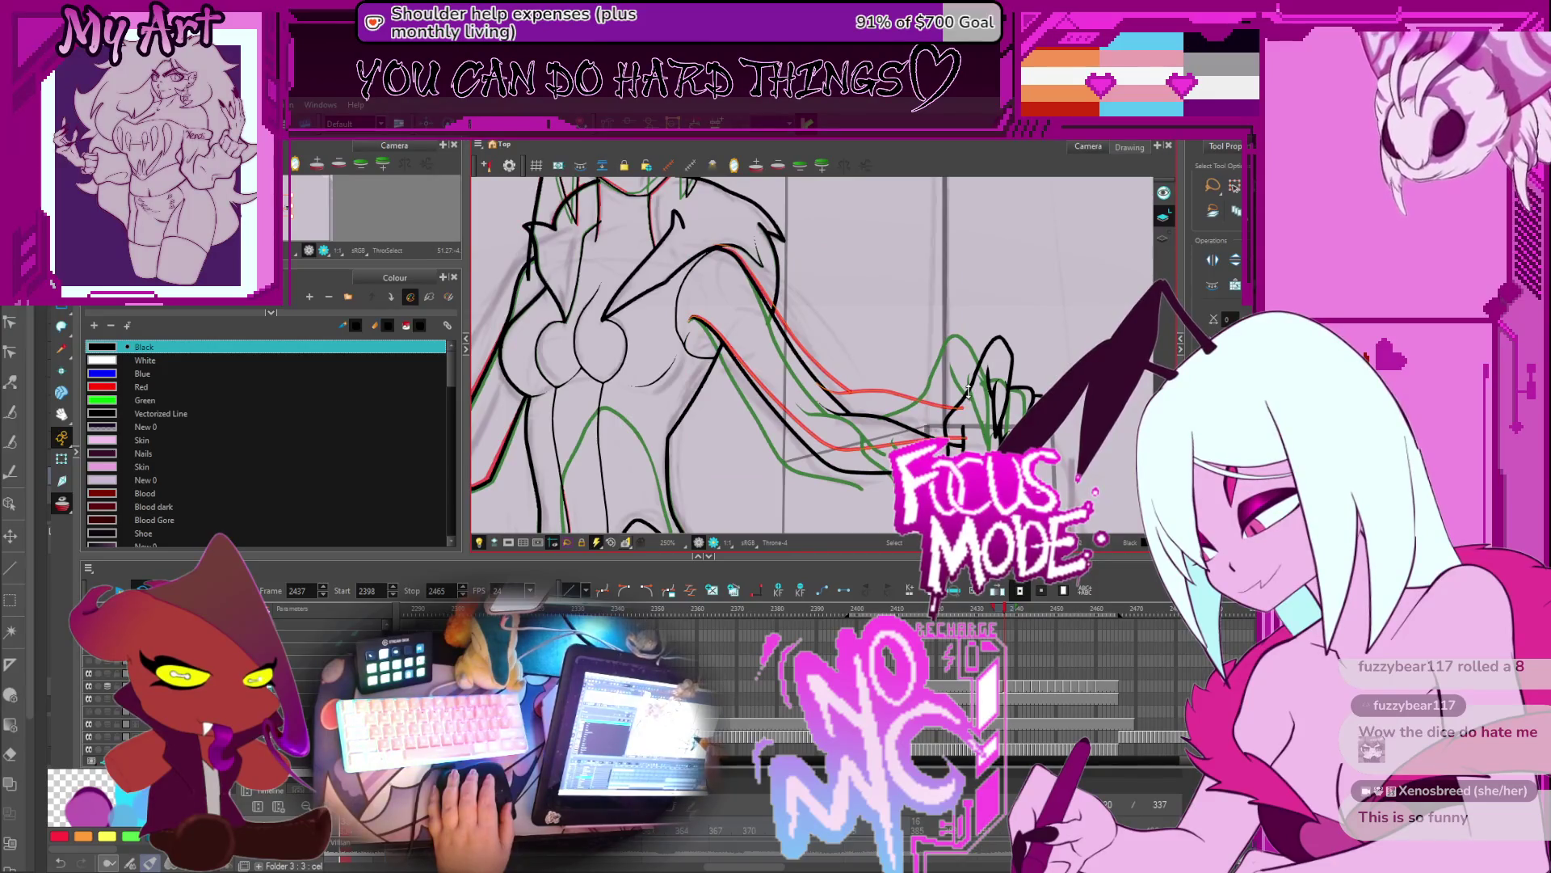
{"action": "left_click_drag", "start_coordinate": [967, 392], "coordinate": [941, 406]}
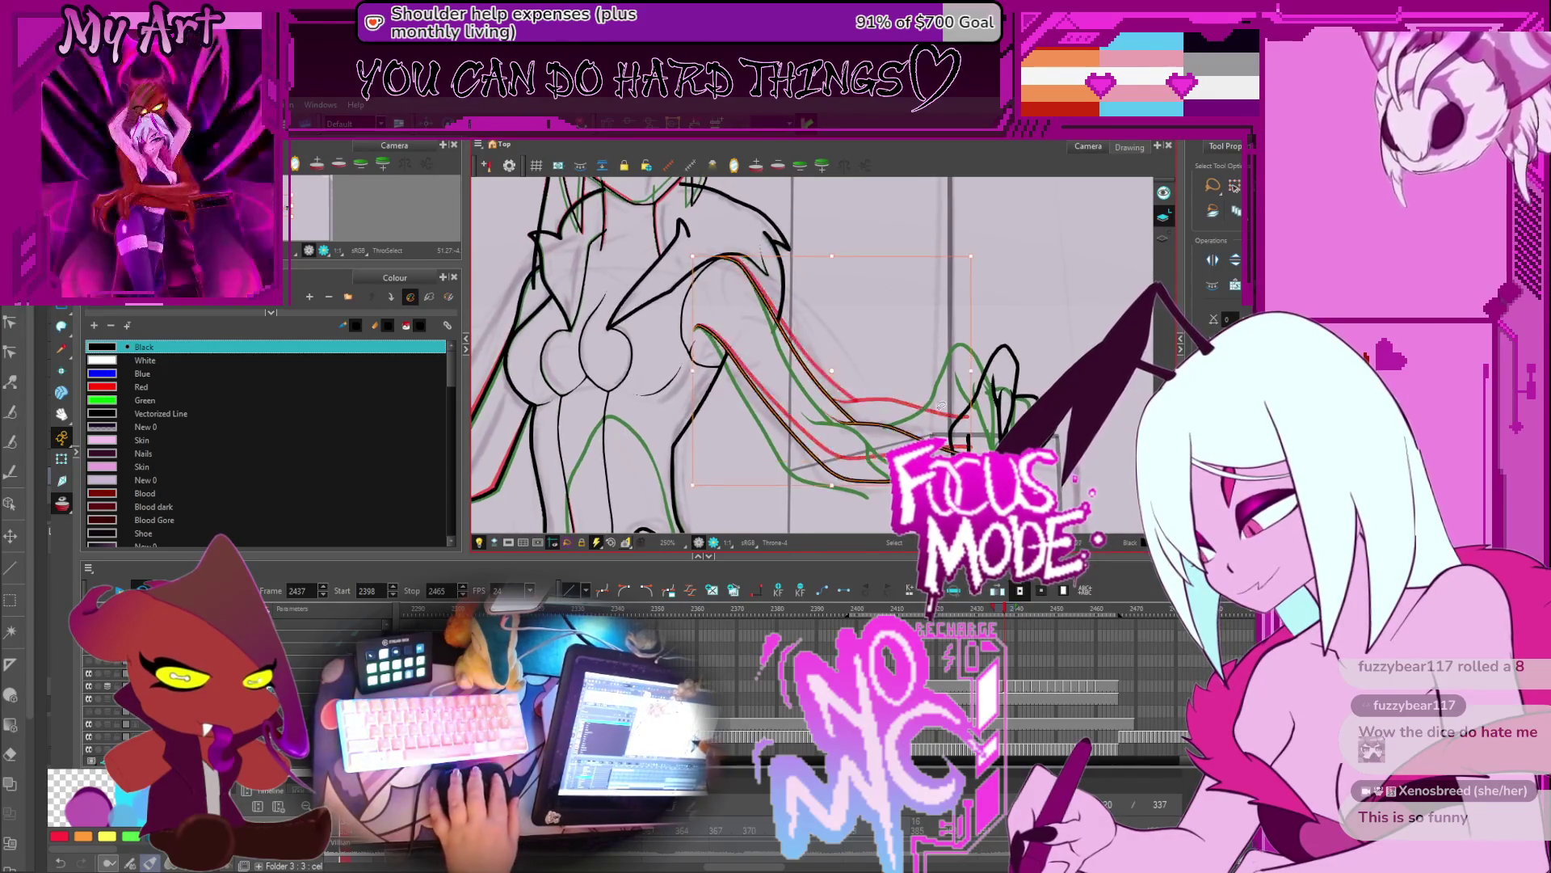
{"action": "left_click_drag", "start_coordinate": [864, 436], "coordinate": [871, 419]}
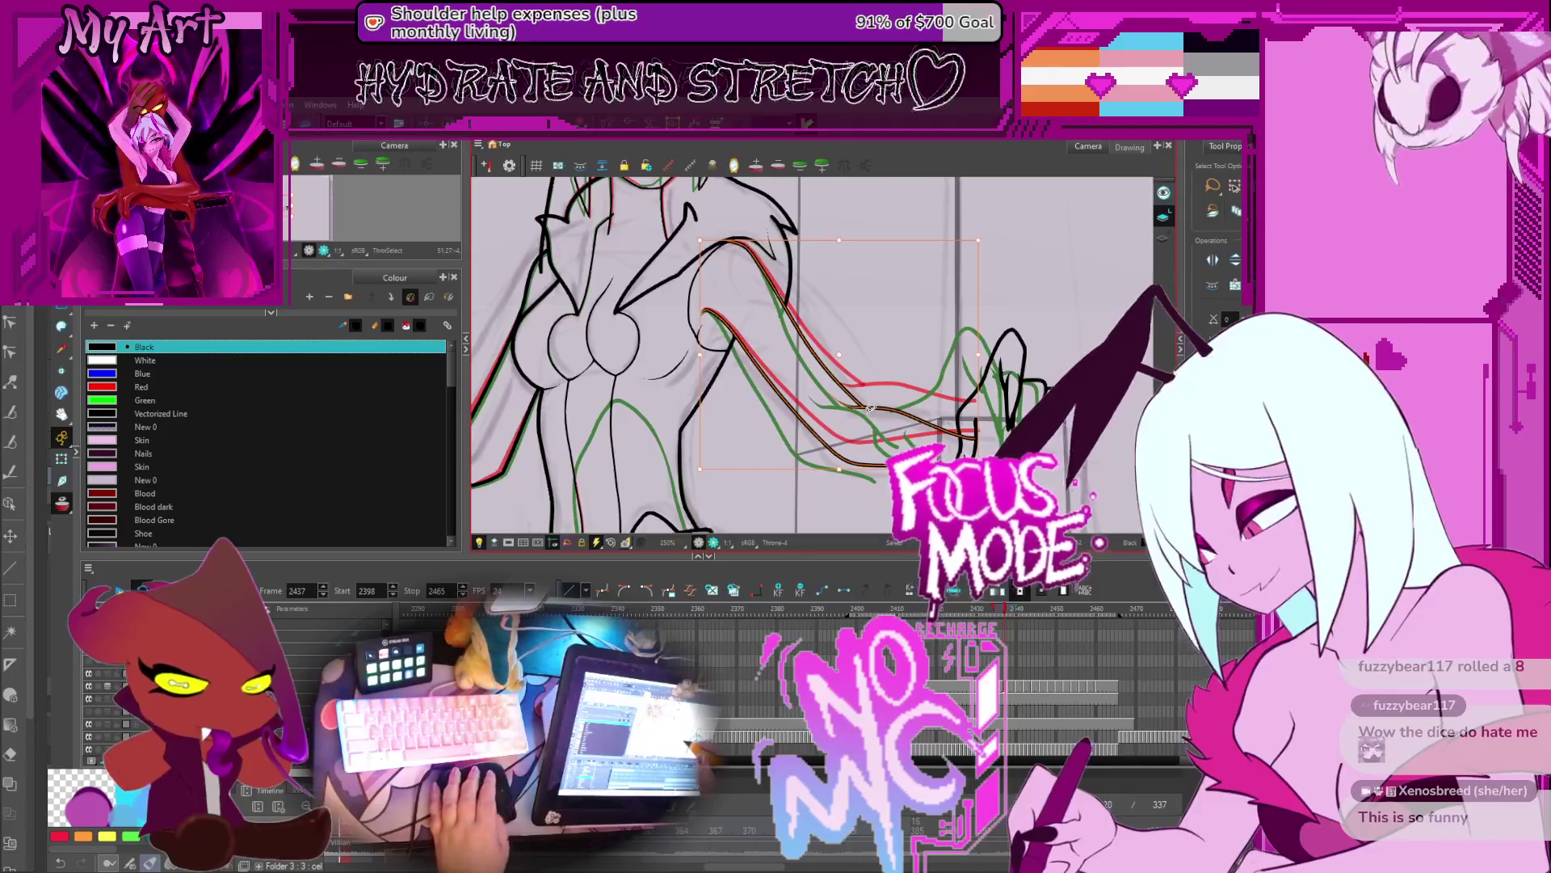
{"action": "key", "text": "Escape"}
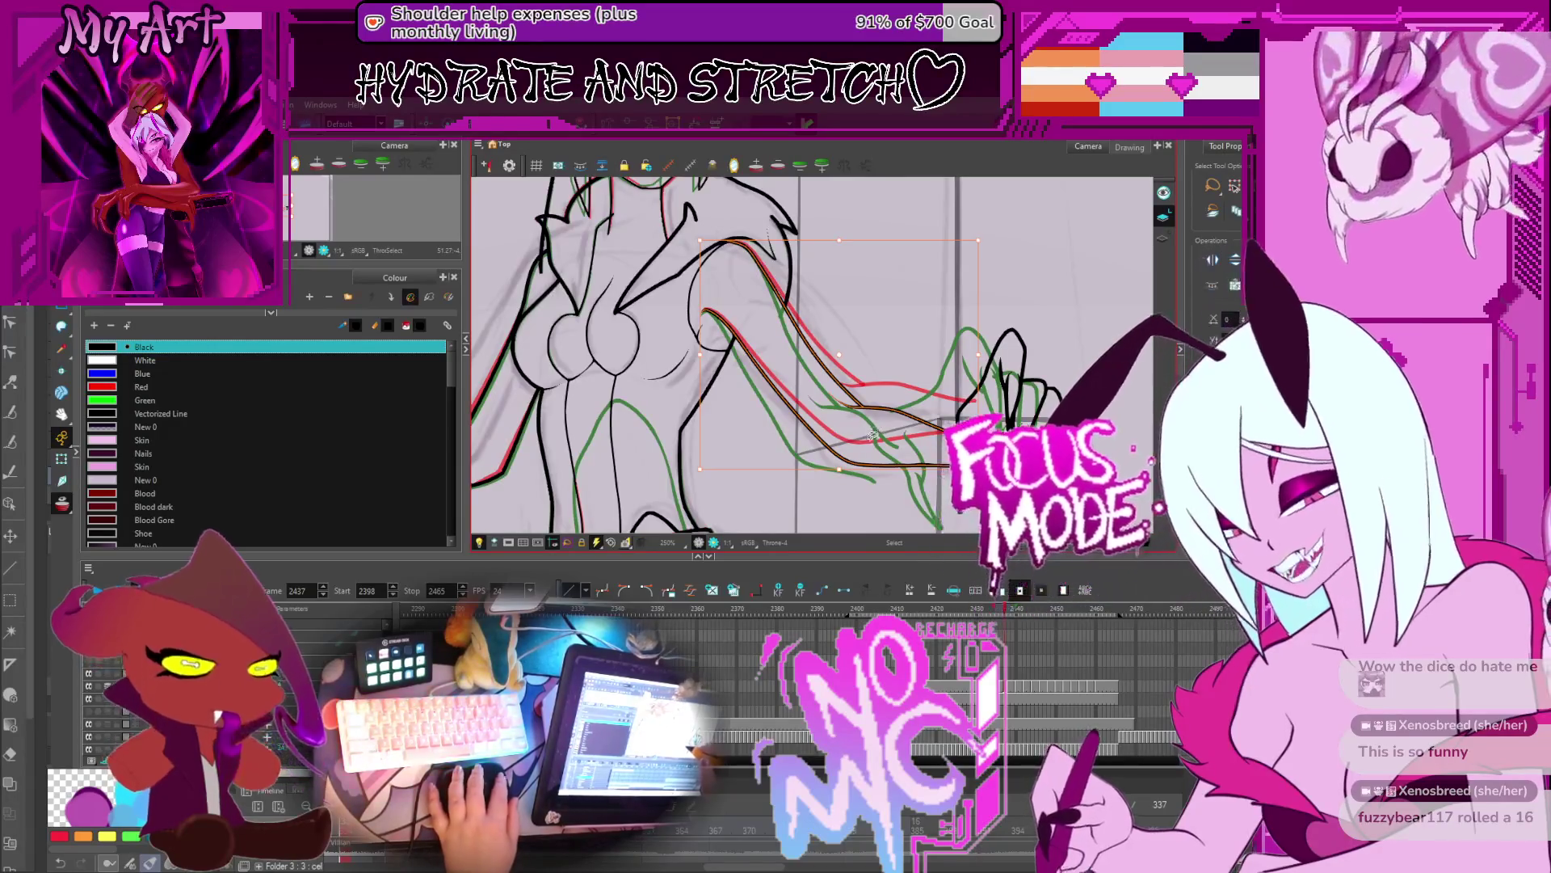
{"action": "key", "text": "Delete"}
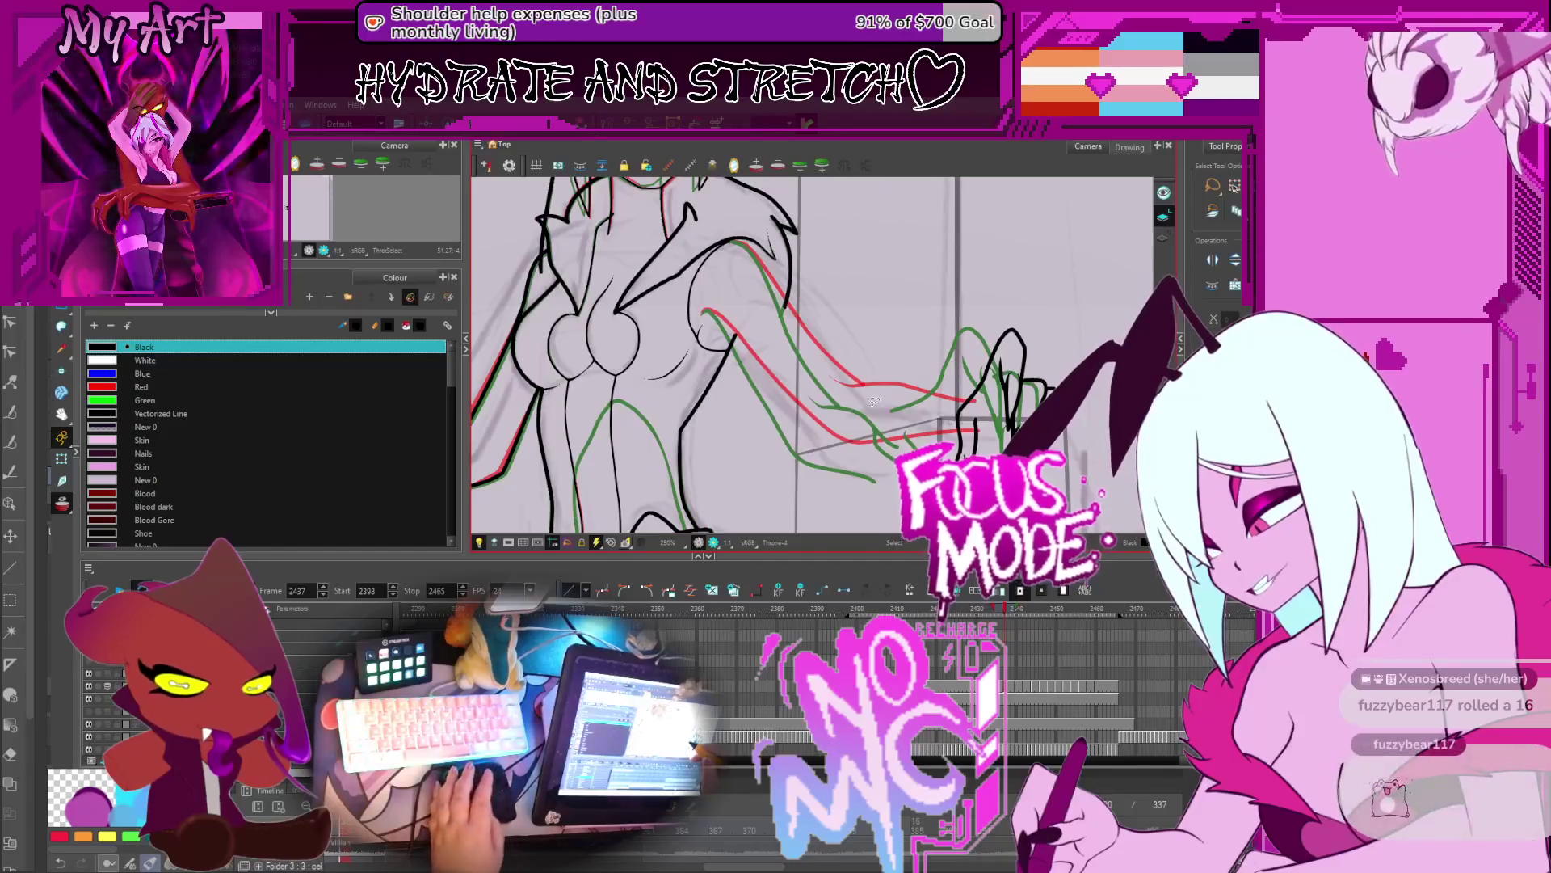
{"action": "key", "text": "ctrl+z"}
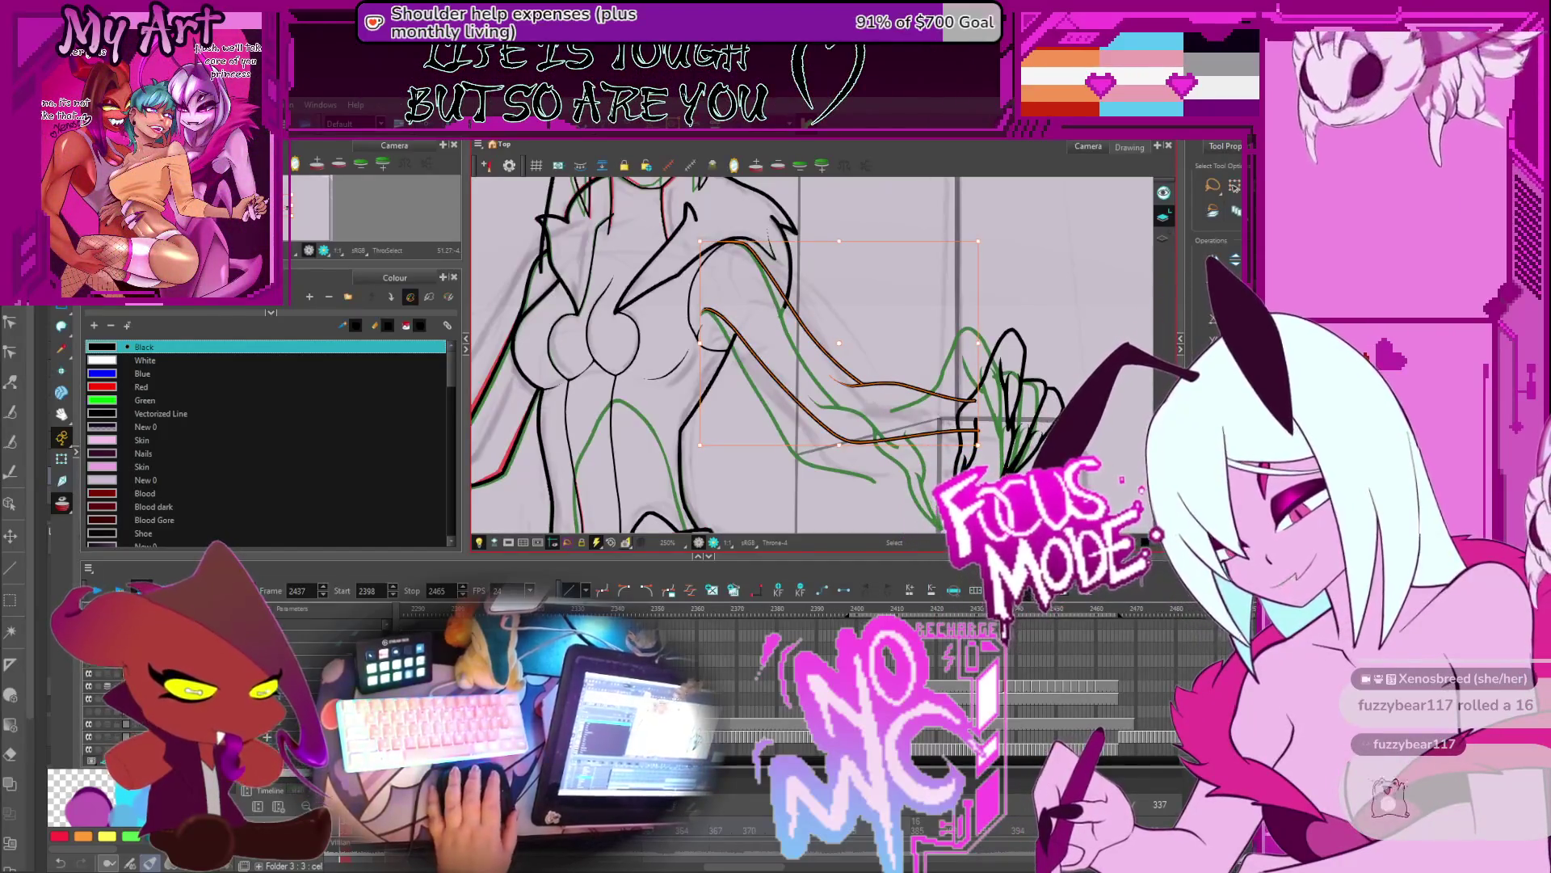
{"action": "key", "text": "period"}
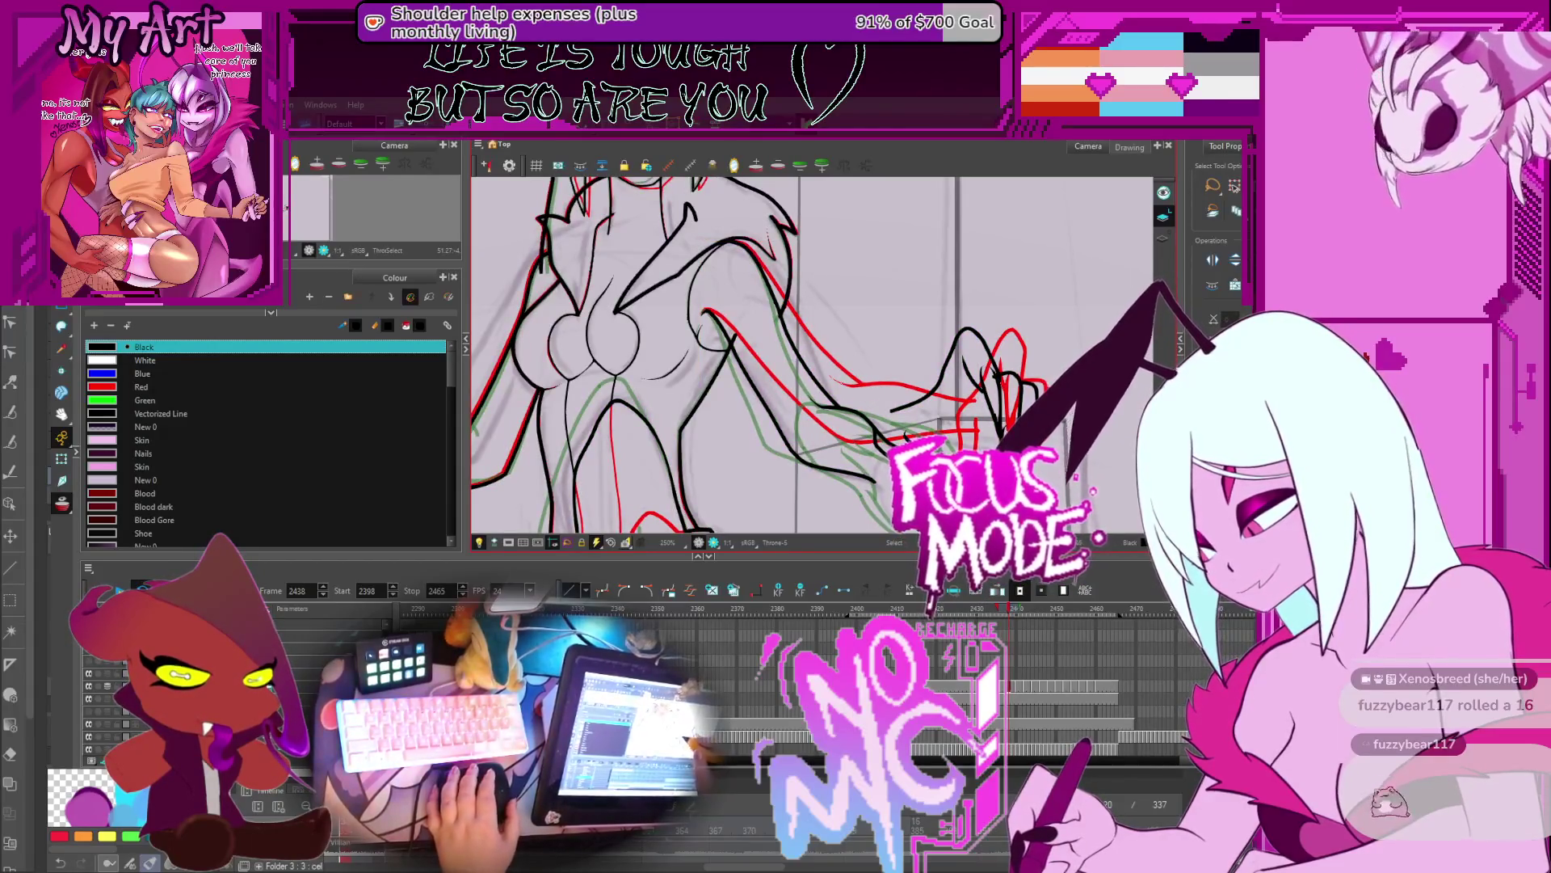
Step: Select the arm strokes and their tail line, then edit their contour points
{"action": "left_click", "coordinate": [872, 478]}
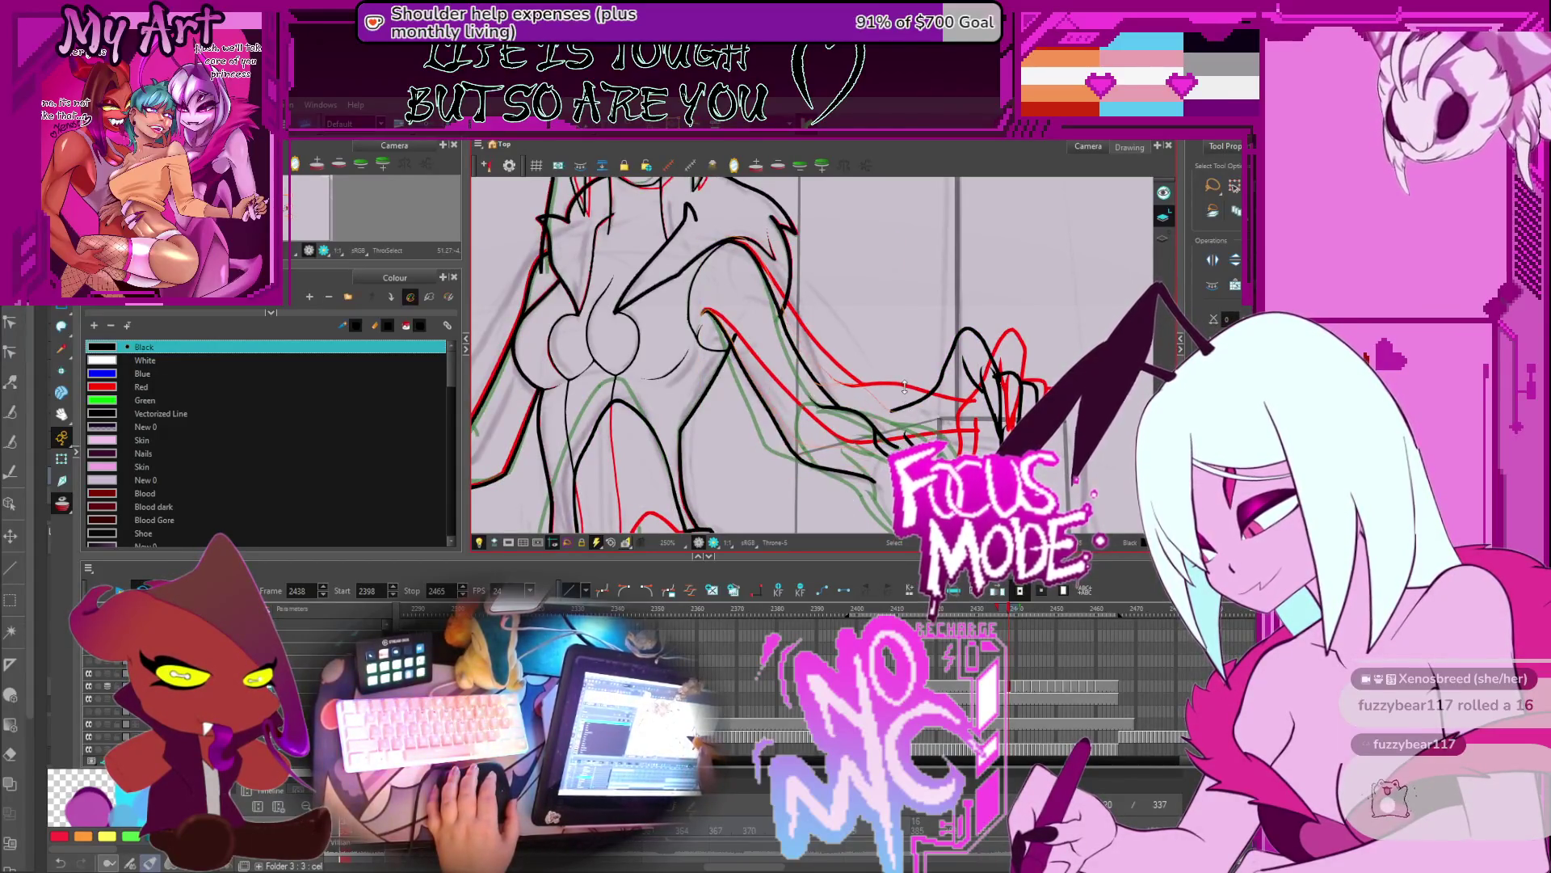
{"action": "left_click", "coordinate": [902, 385]}
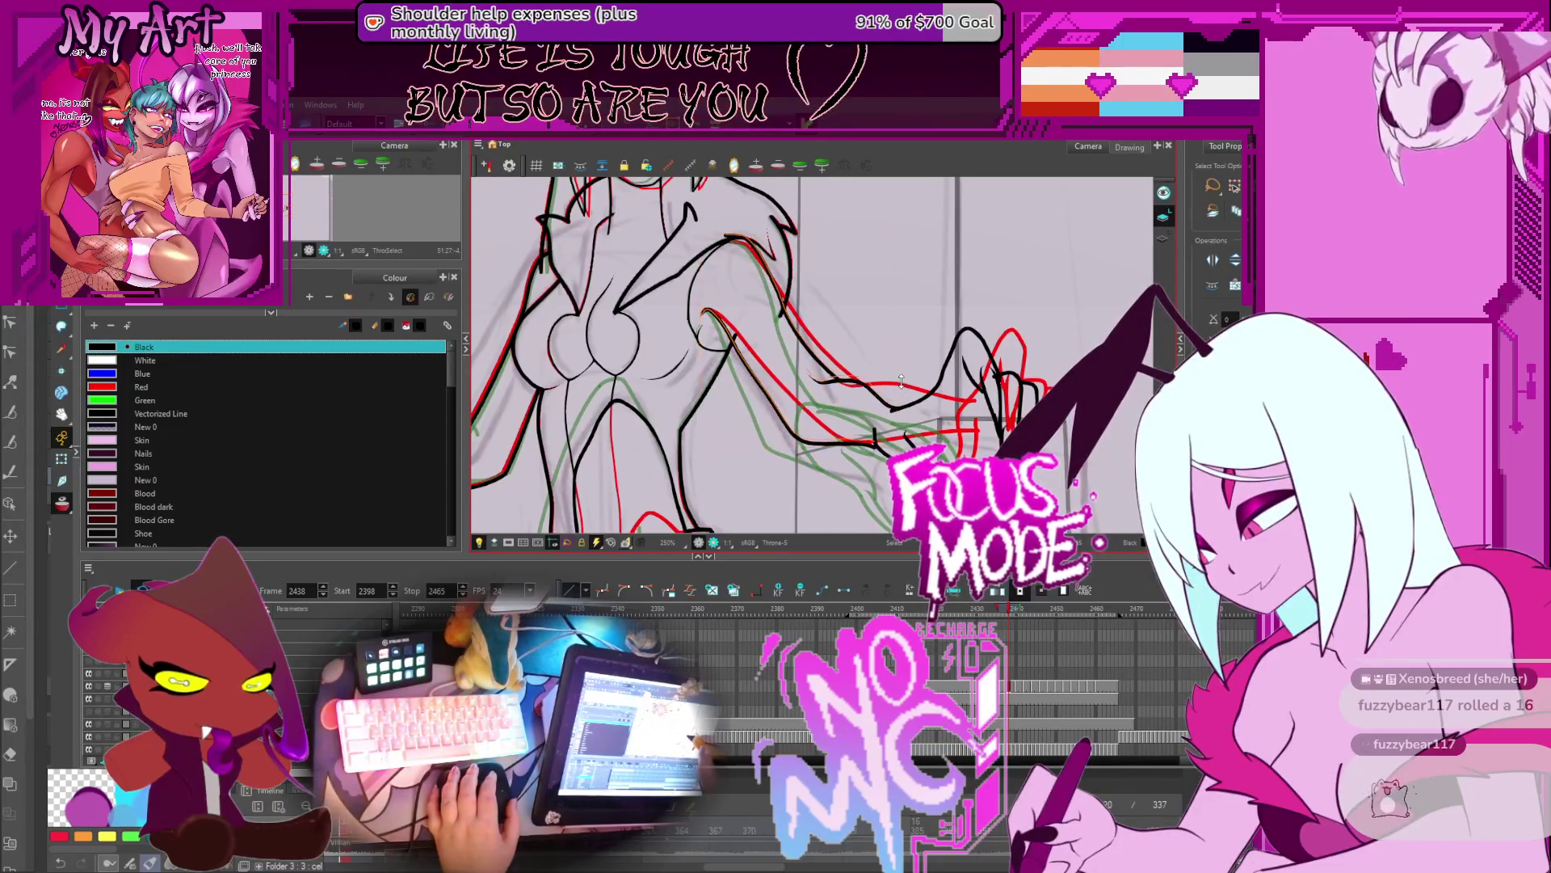
{"action": "left_click", "coordinate": [900, 387]}
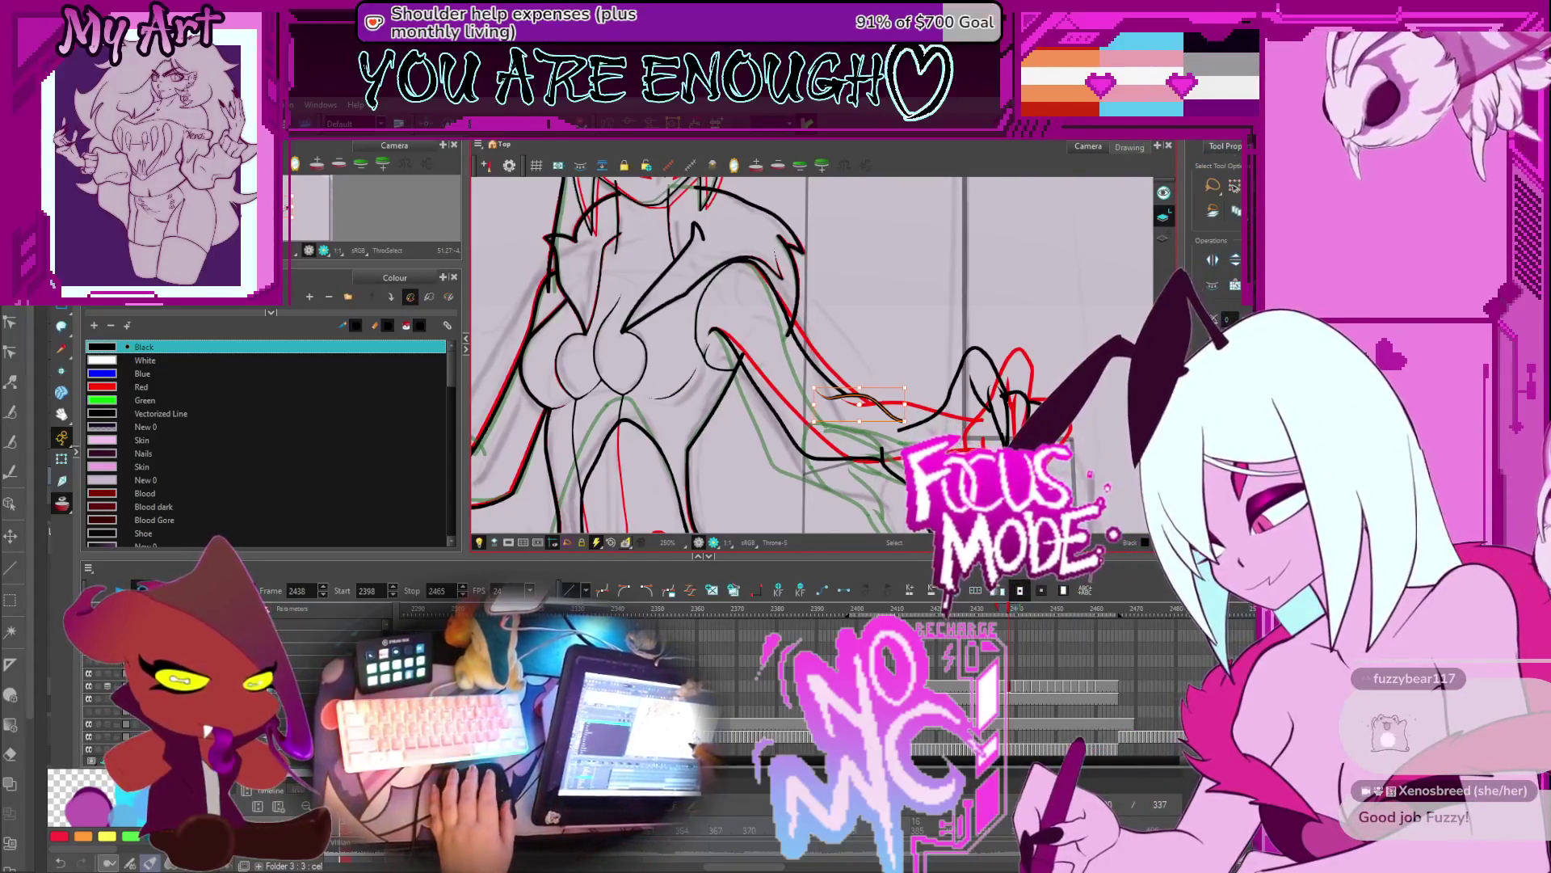
{"action": "key", "text": "alt+4"}
{"action": "scroll", "coordinate": [895, 426], "scroll_direction": "up", "scroll_amount": 3}
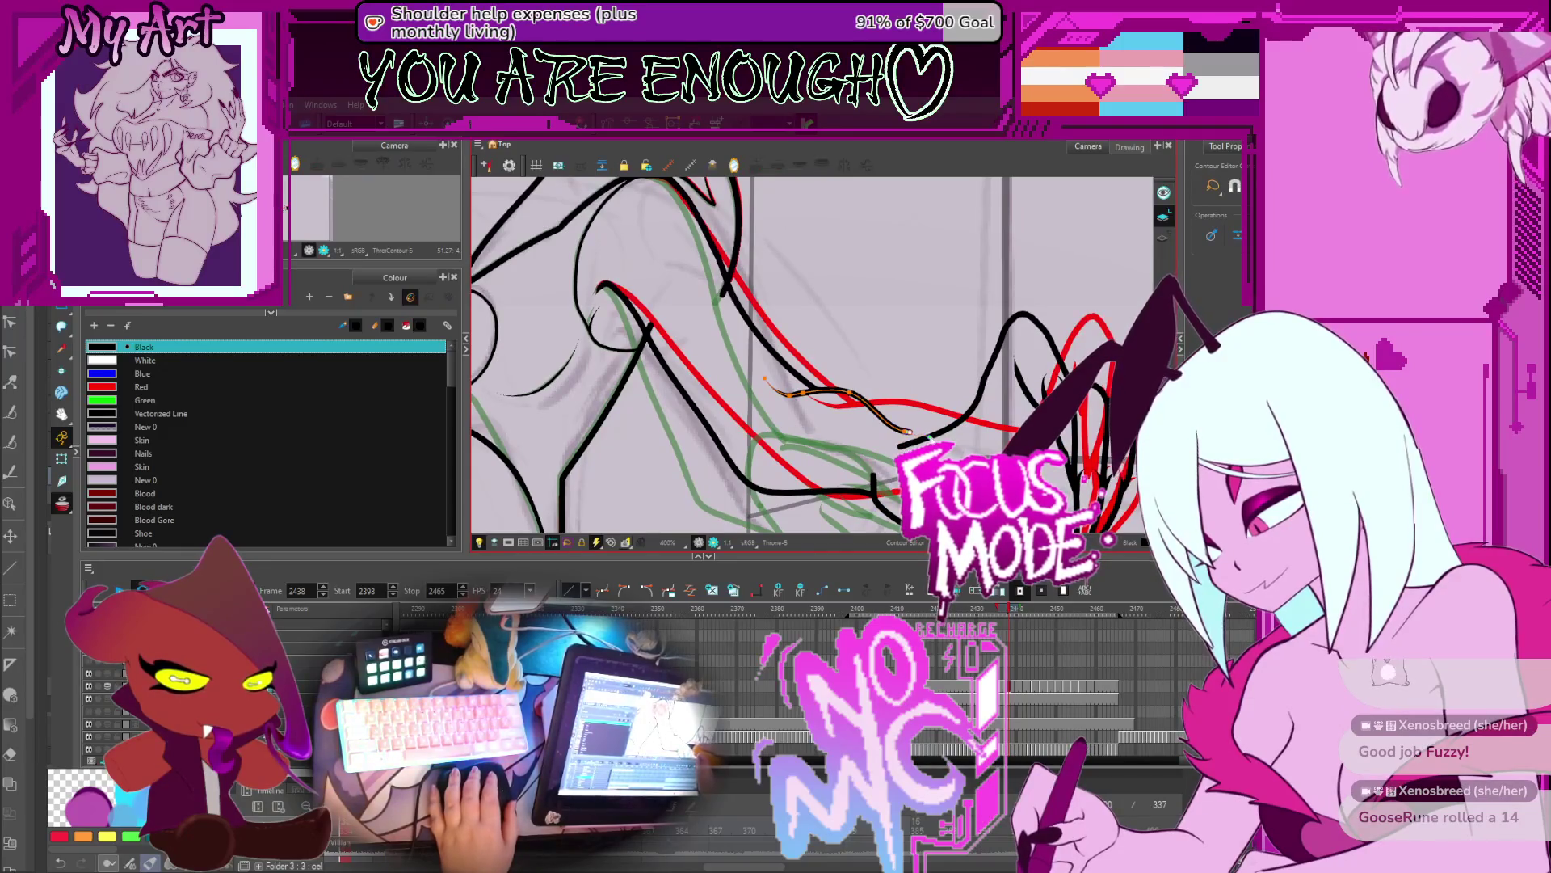
{"action": "scroll", "coordinate": [930, 438], "scroll_direction": "up", "scroll_amount": 4}
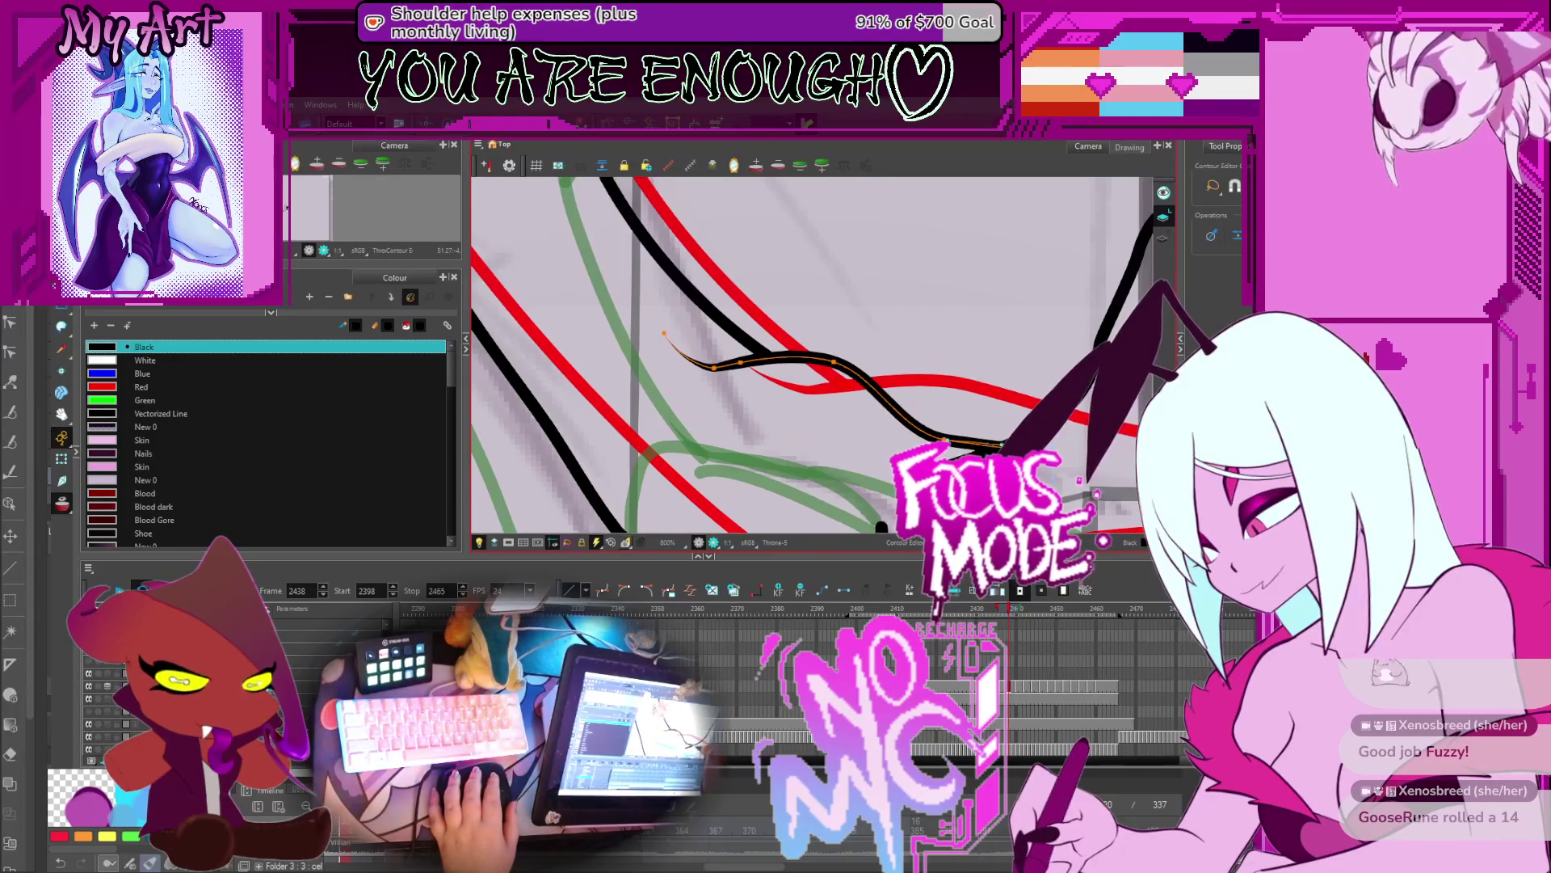
{"action": "scroll", "coordinate": [899, 413], "scroll_direction": "down", "scroll_amount": 3}
{"action": "scroll", "coordinate": [898, 414], "scroll_direction": "up", "scroll_amount": 2}
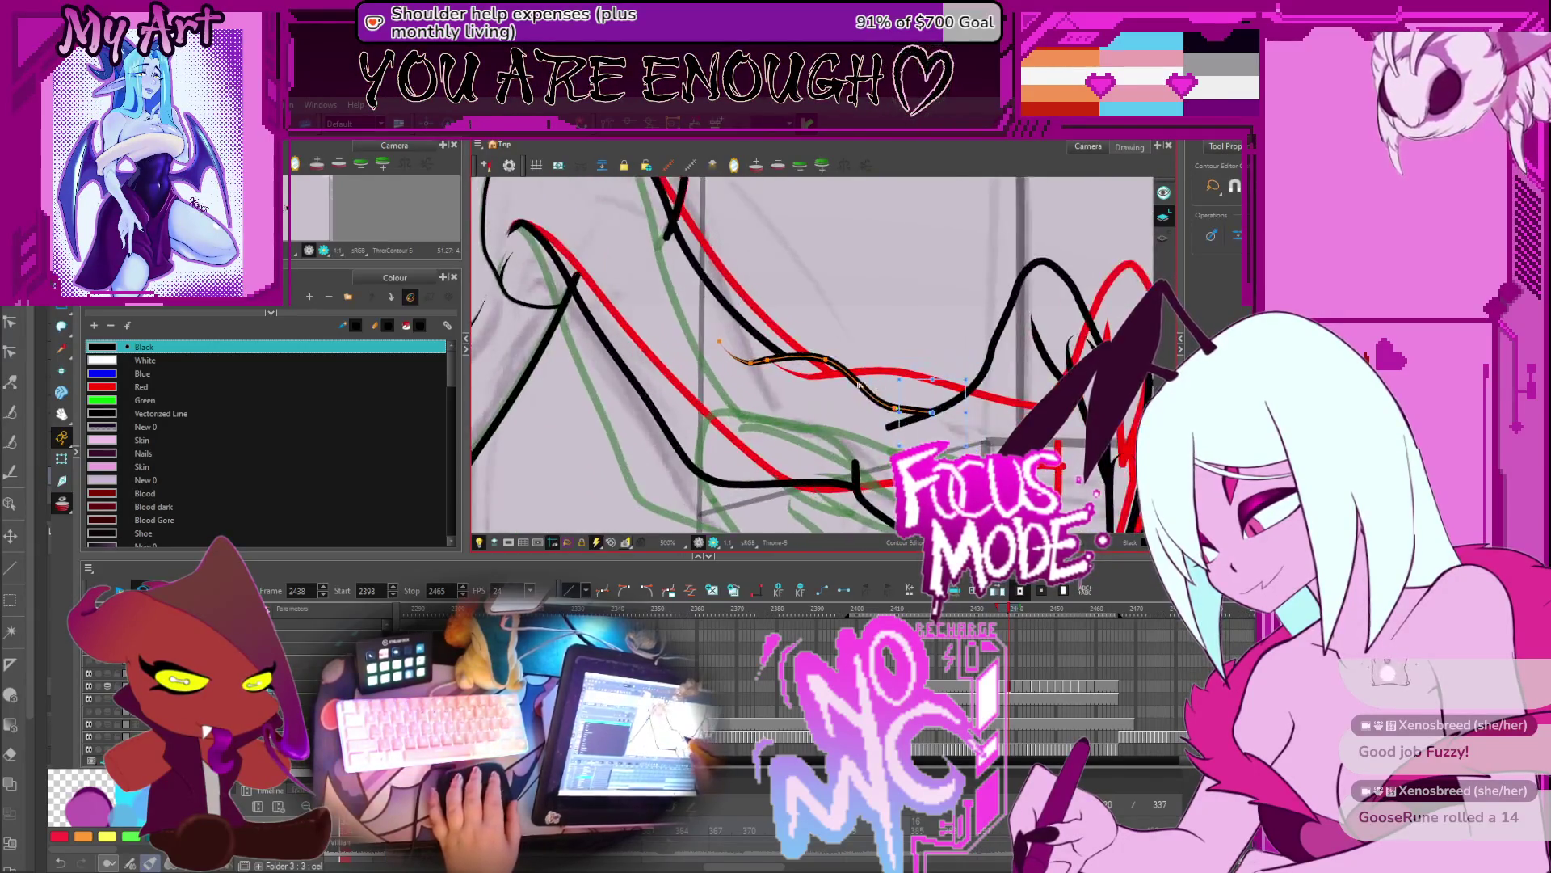
{"action": "left_click", "coordinate": [899, 414]}
Step: Recentre on the whole figure and advance to the drawing at frame 2440
{"action": "scroll", "coordinate": [900, 414], "scroll_direction": "down", "scroll_amount": 3}
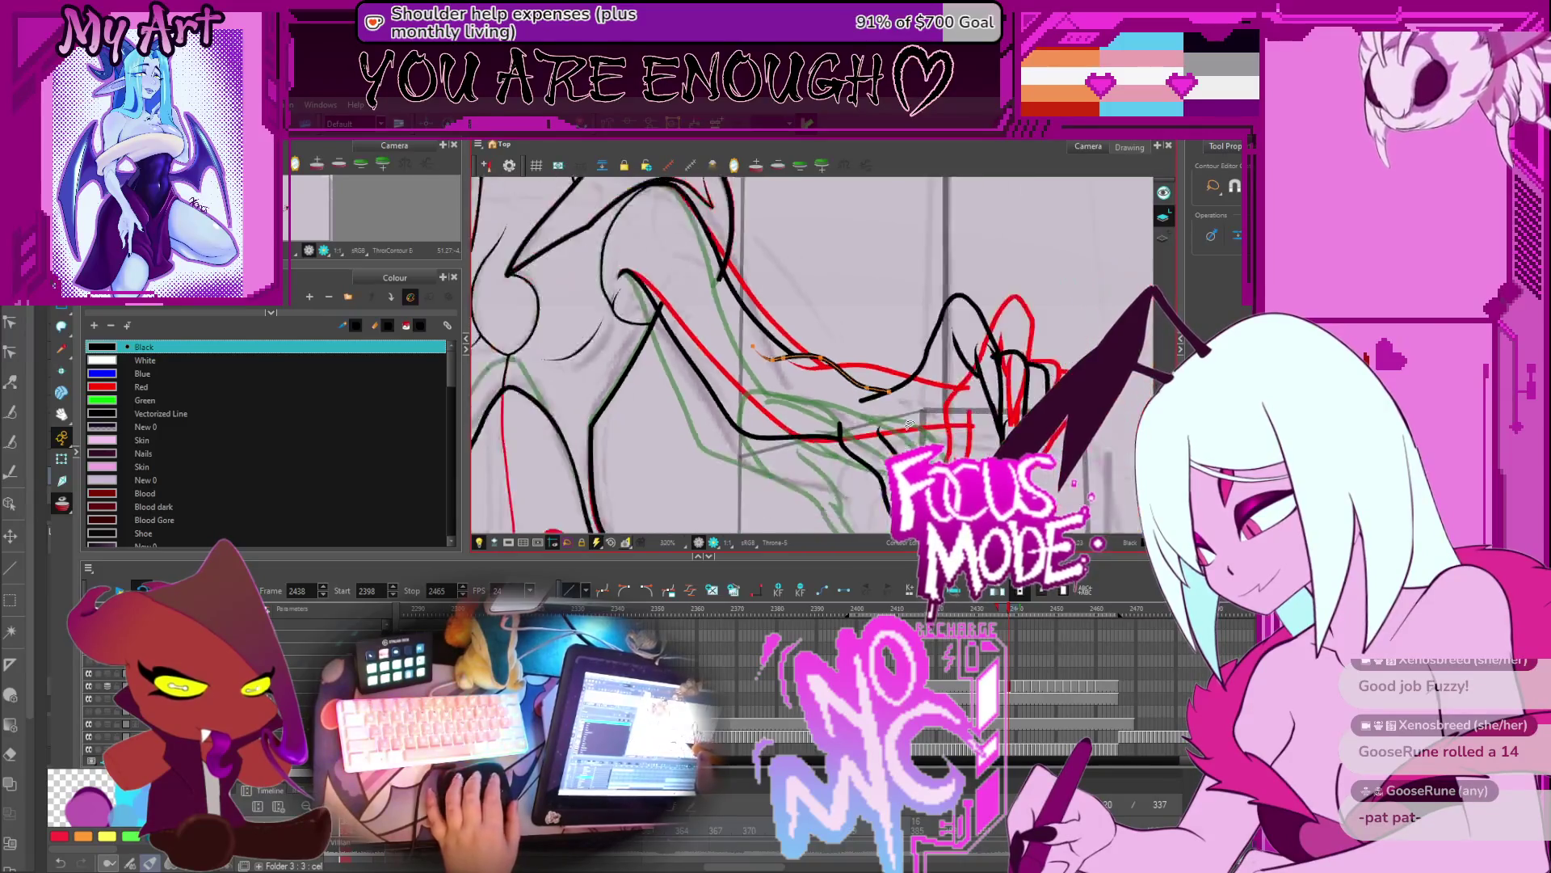
{"action": "left_click_drag", "start_coordinate": [893, 405], "coordinate": [908, 398]}
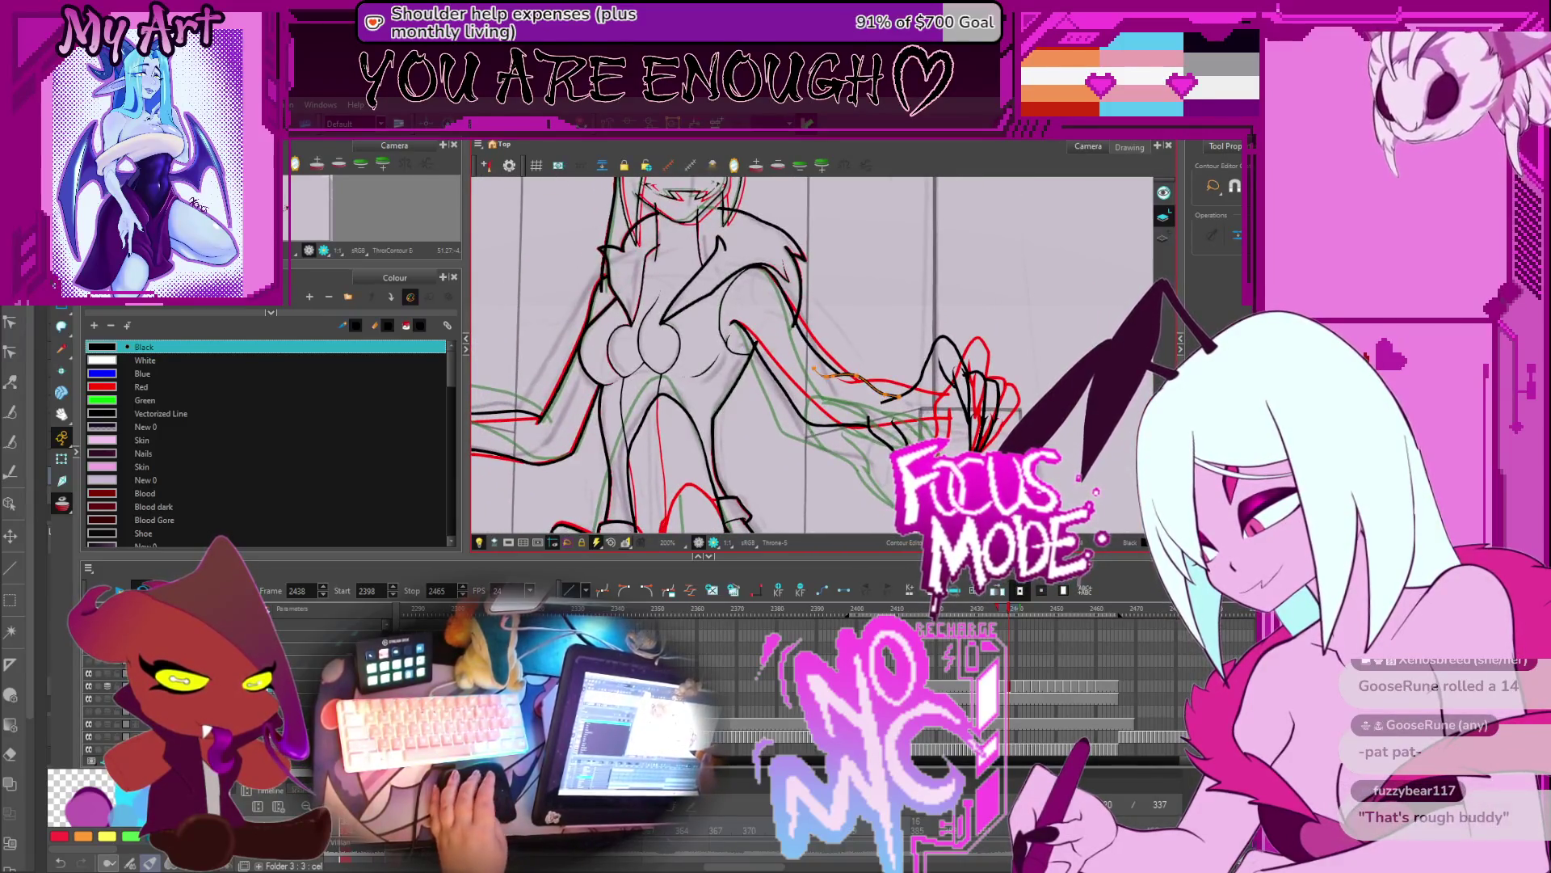
{"action": "key", "text": "period"}
{"action": "key", "text": "period"}
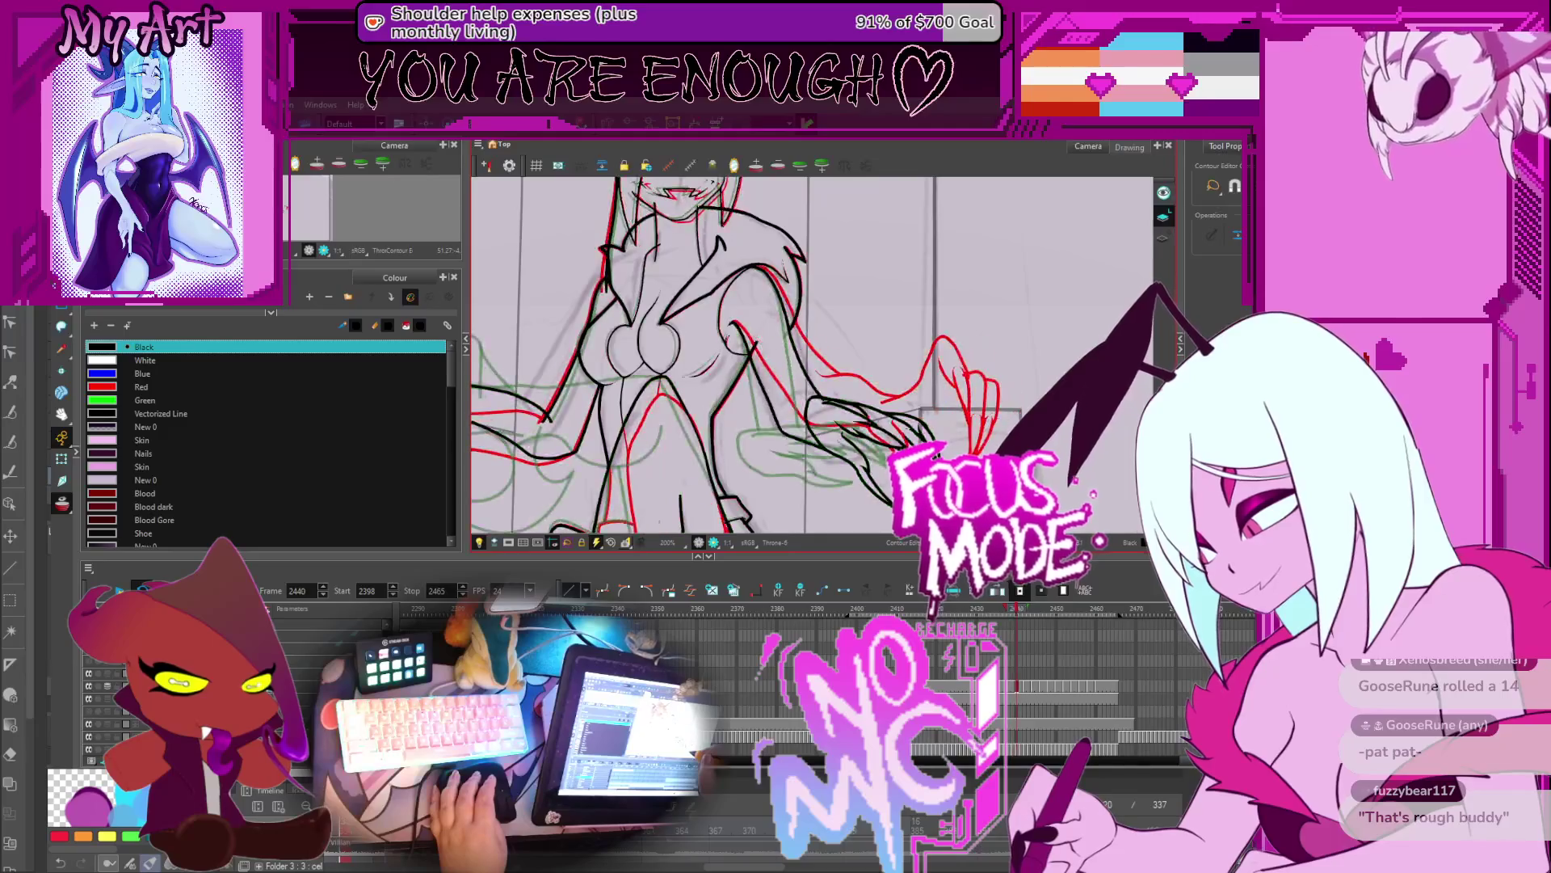
{"action": "scroll", "coordinate": [972, 374], "scroll_direction": "down", "scroll_amount": 2}
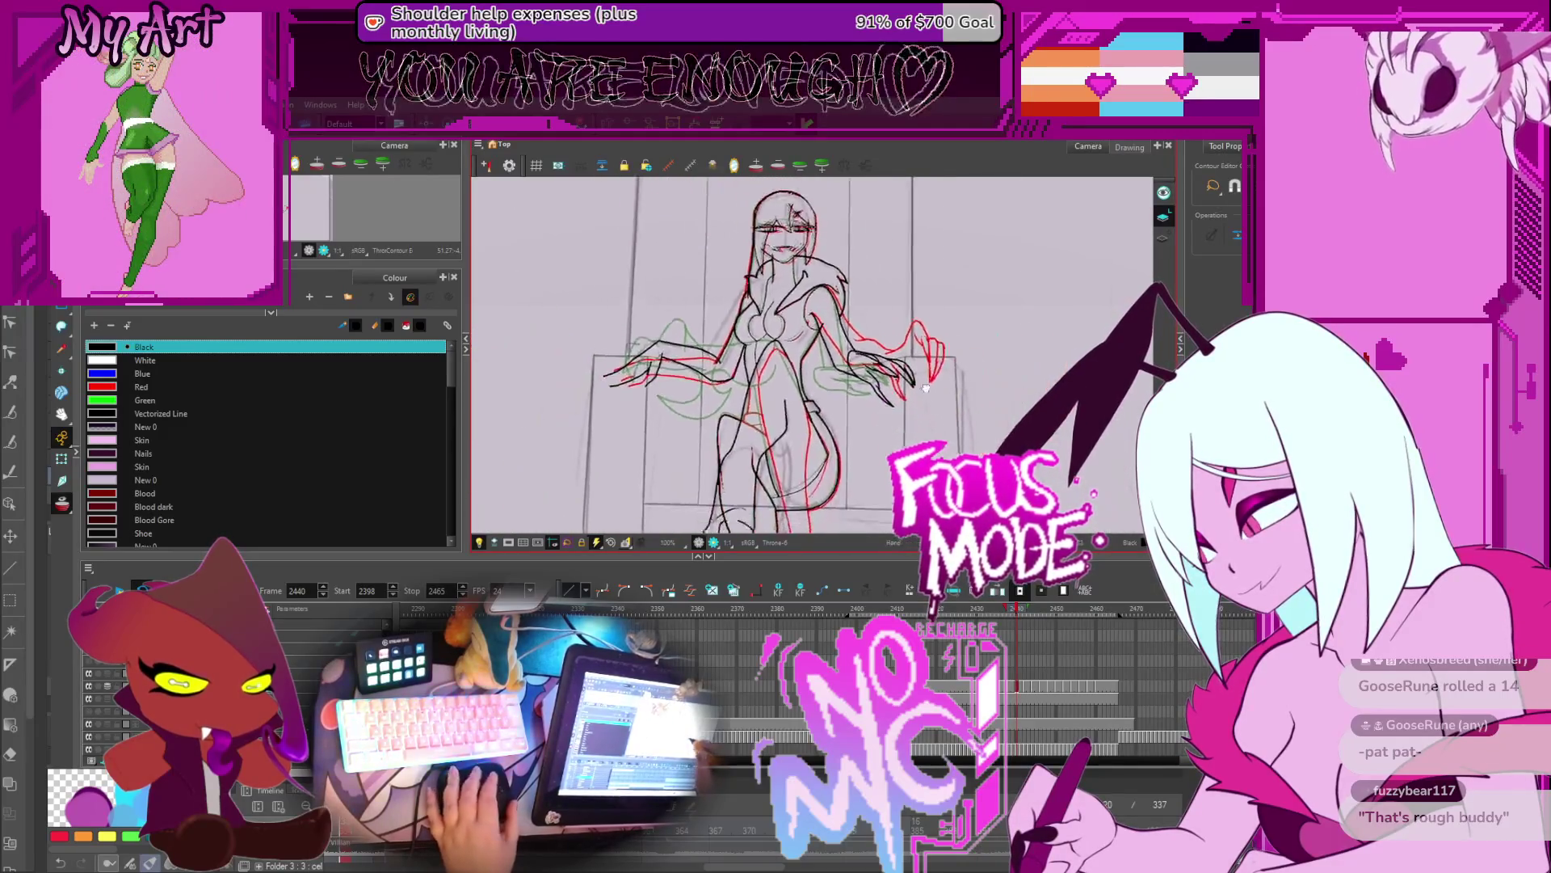
{"action": "scroll", "coordinate": [971, 374], "scroll_direction": "down", "scroll_amount": 1}
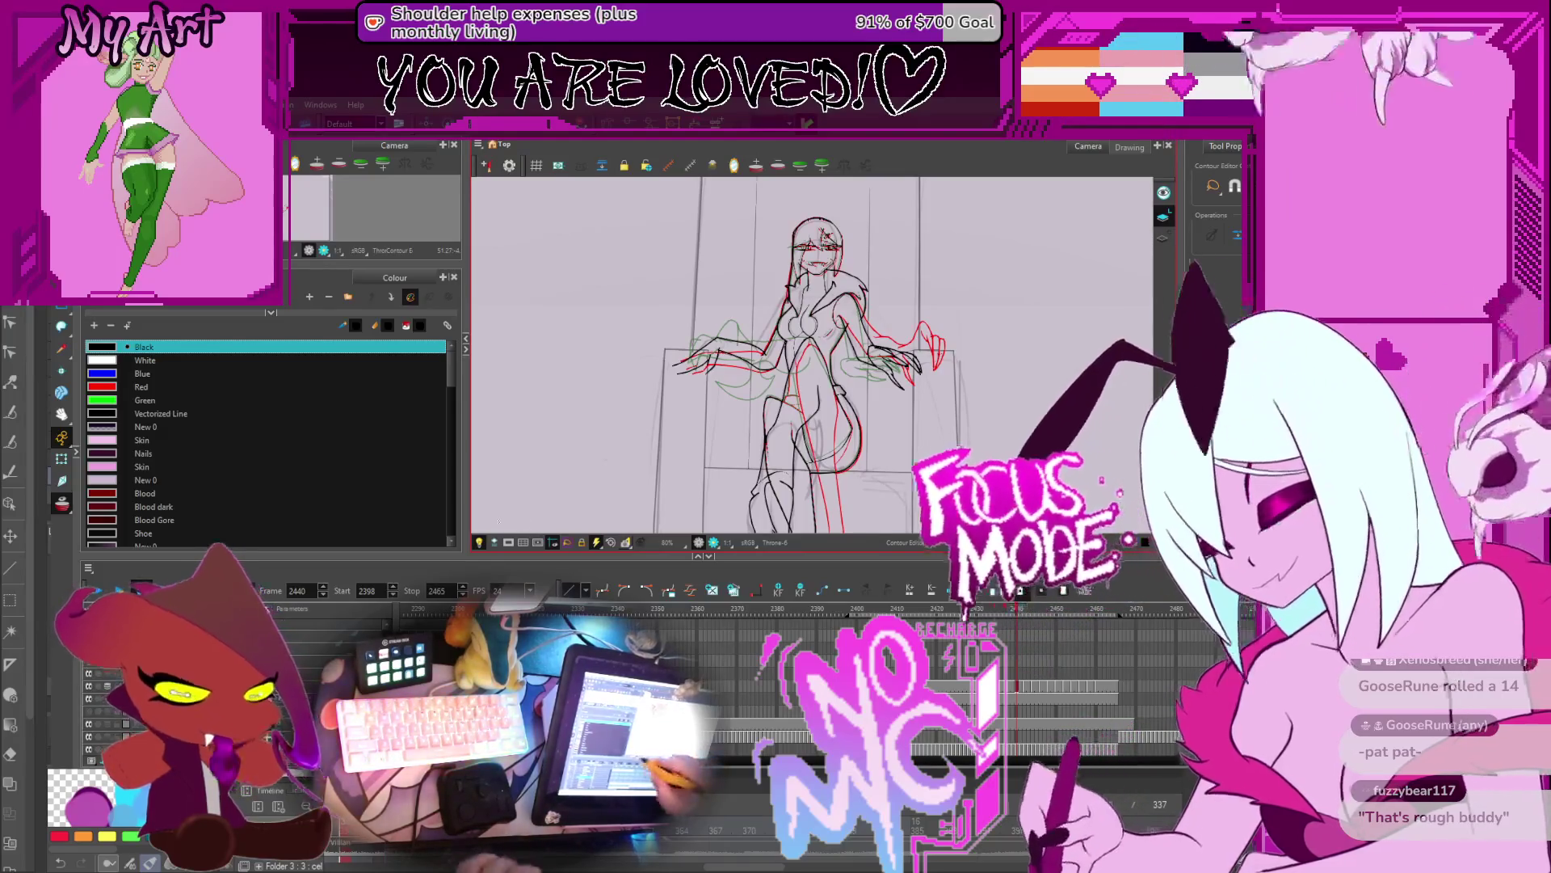
Step: Jump ahead to the seated pose frame
{"action": "key", "text": "Return"}
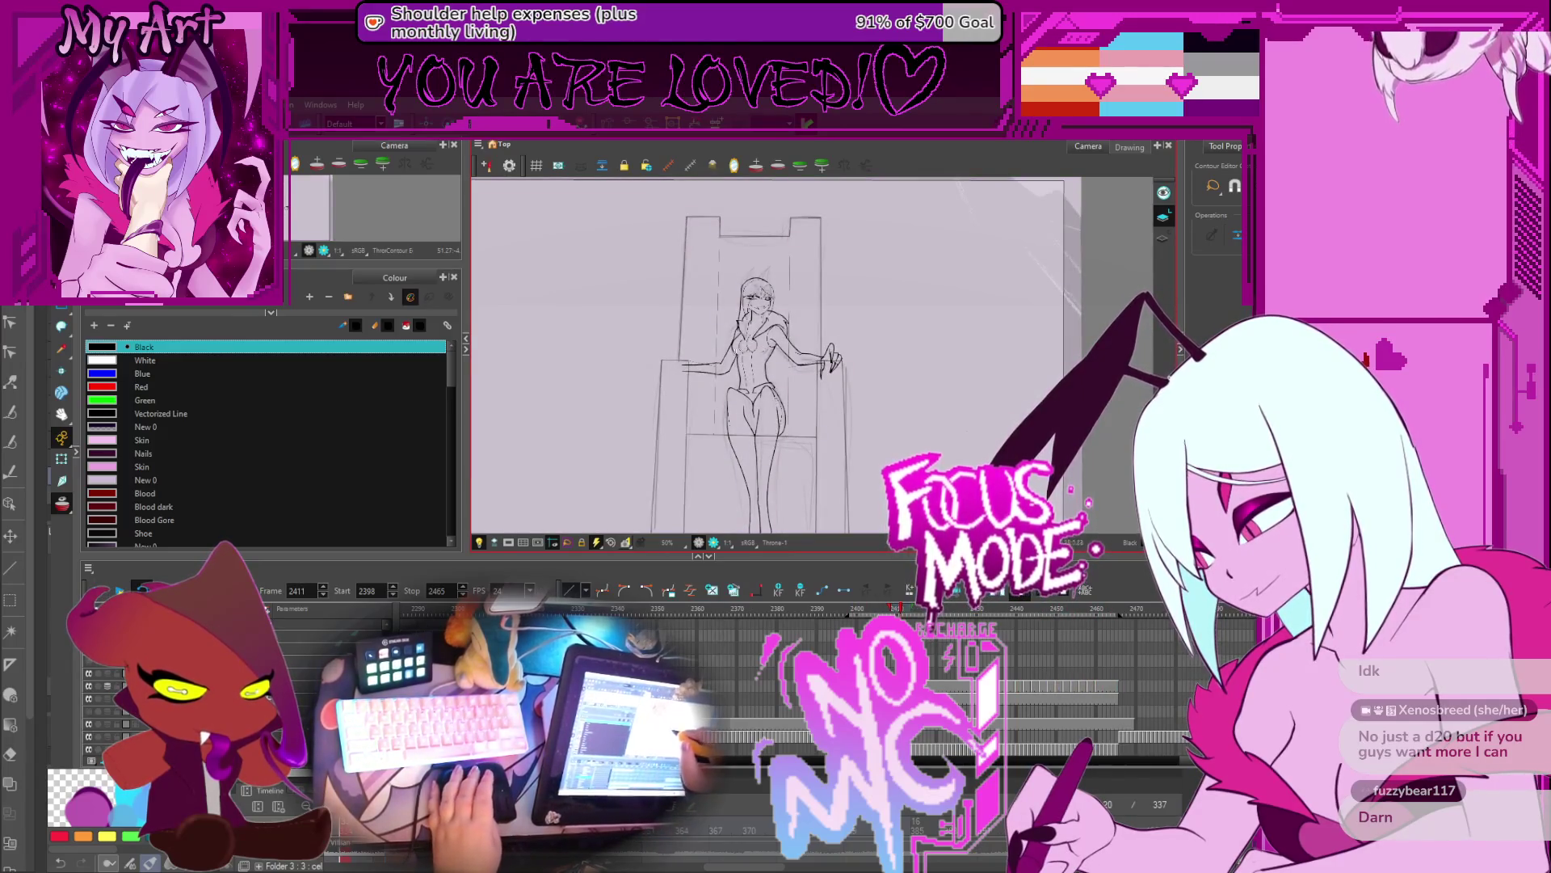
Step: Step back and forth through frames 2402–2453, comparing the outstretched-arms and hand-at-chin poses
{"action": "scroll", "coordinate": [722, 341], "scroll_direction": "up", "scroll_amount": 4}
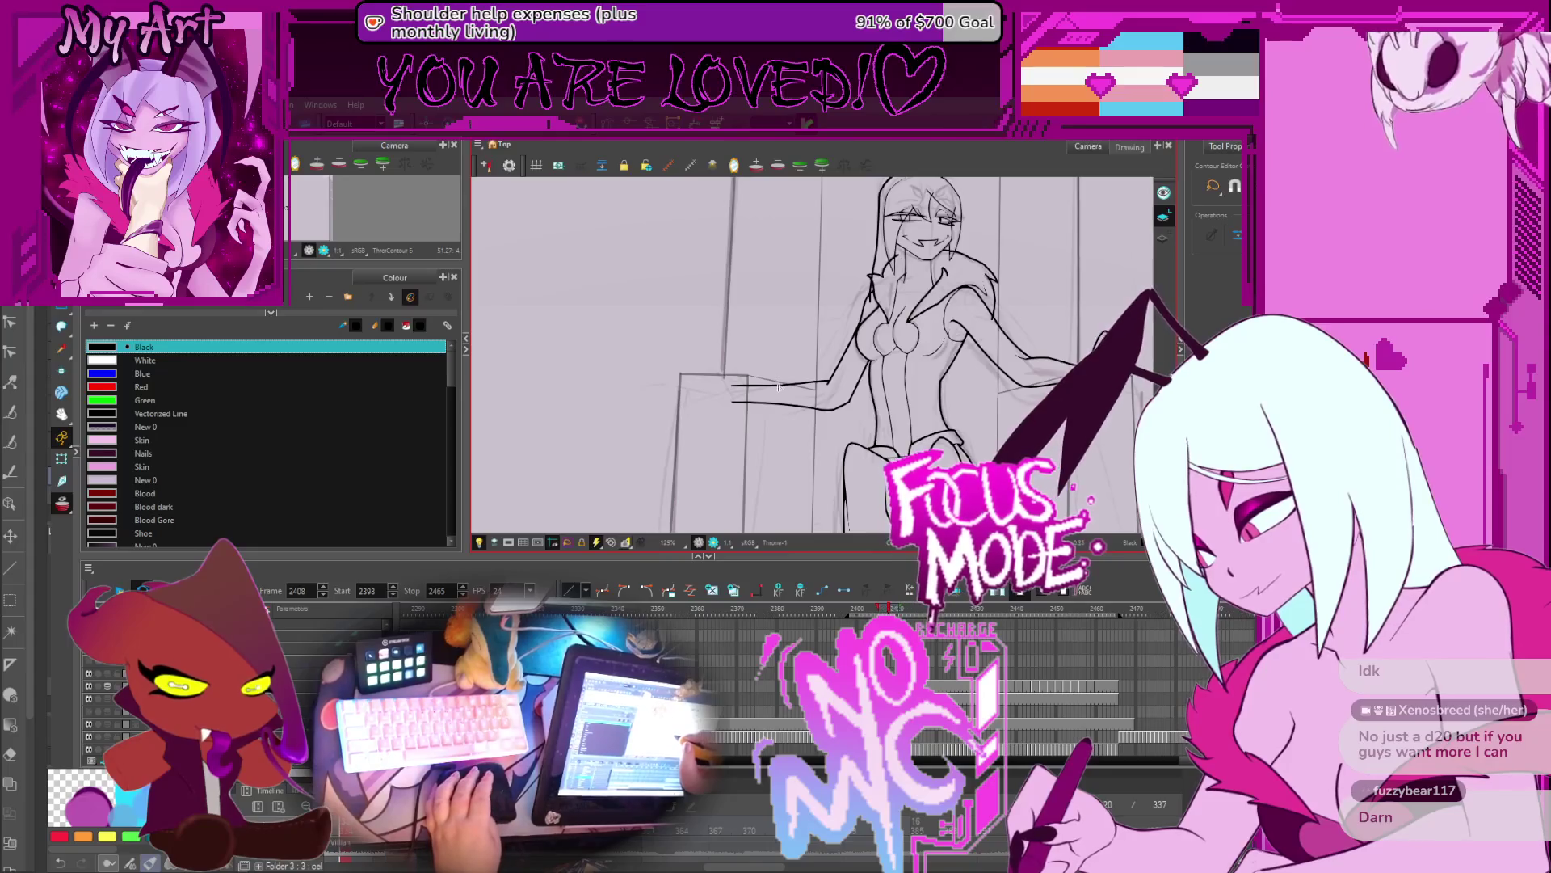
{"action": "key", "text": "period"}
{"action": "key", "text": "period"}
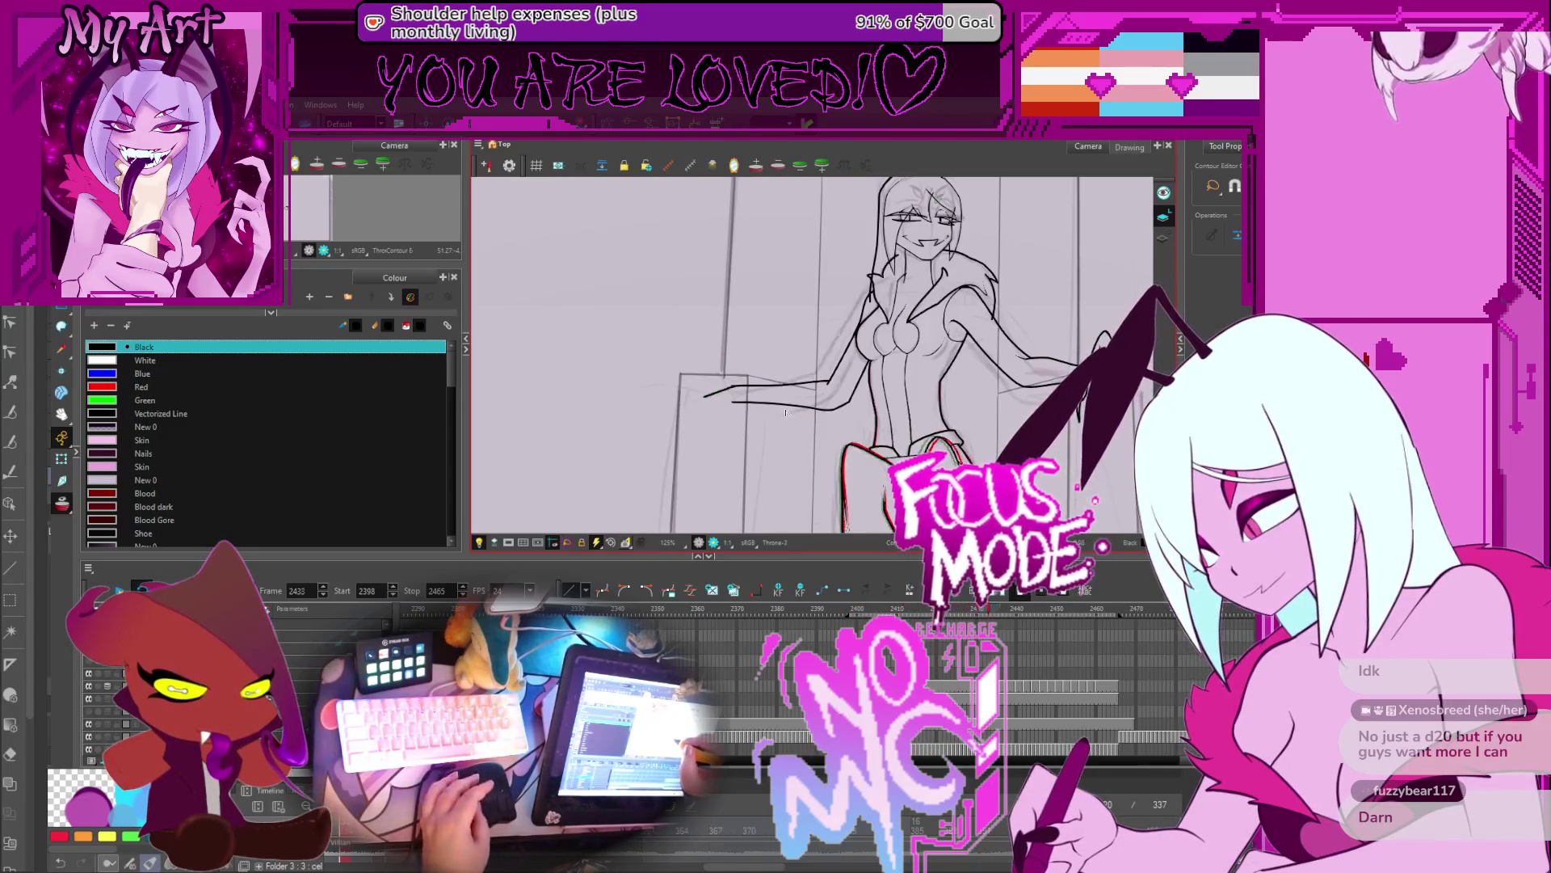
{"action": "key", "text": "period"}
{"action": "key", "text": "period"}
{"action": "key", "text": "period"}
{"action": "key", "text": "period"}
{"action": "key", "text": "period"}
{"action": "key", "text": "period"}
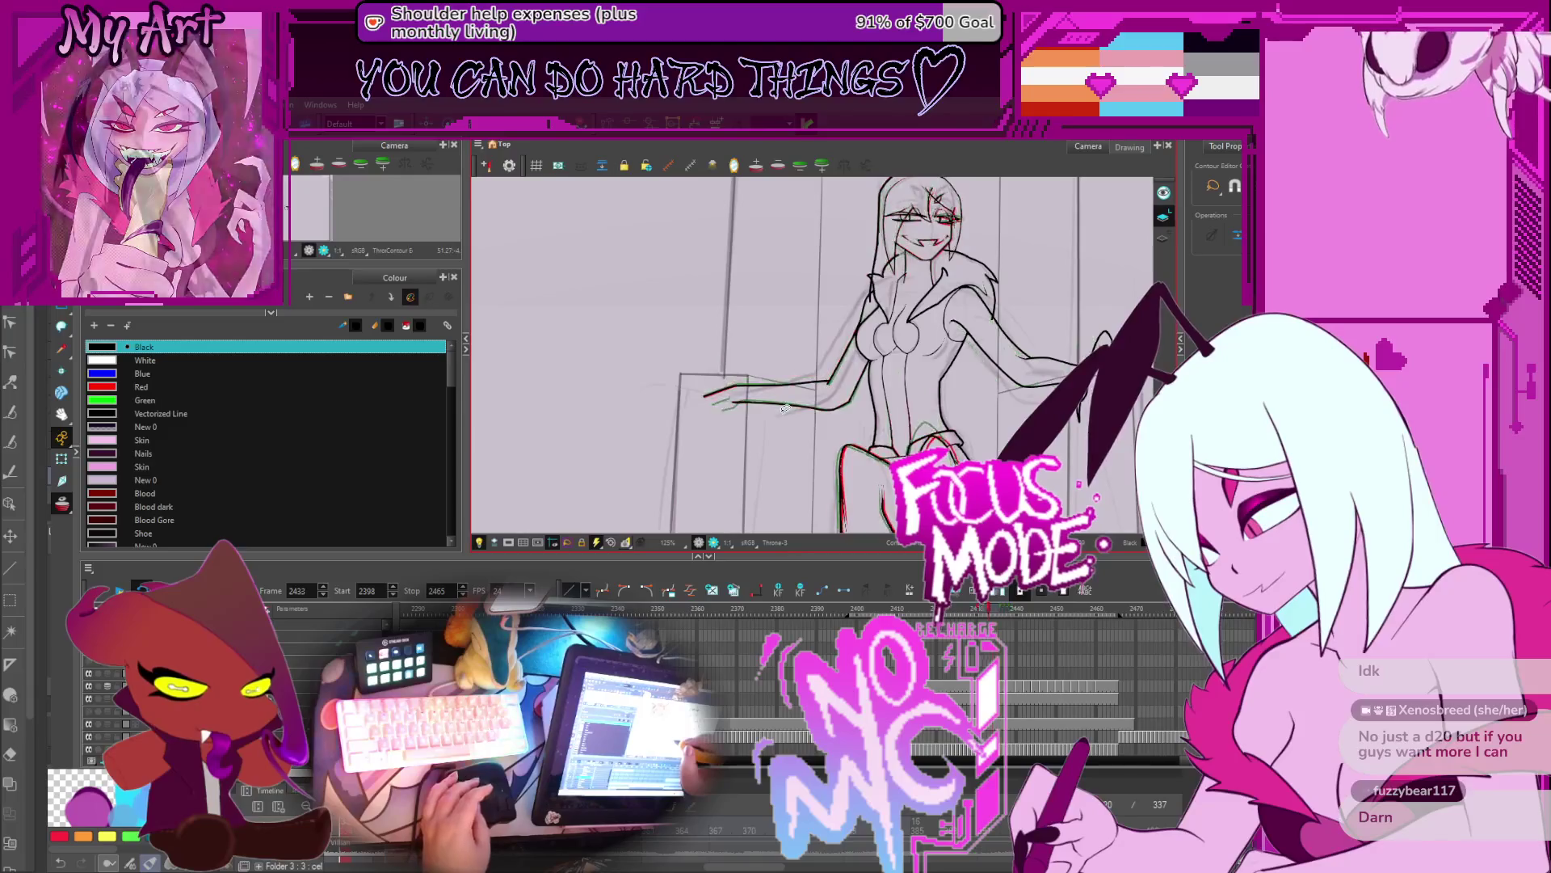
{"action": "key", "text": "comma"}
{"action": "key", "text": "comma"}
{"action": "key", "text": "comma"}
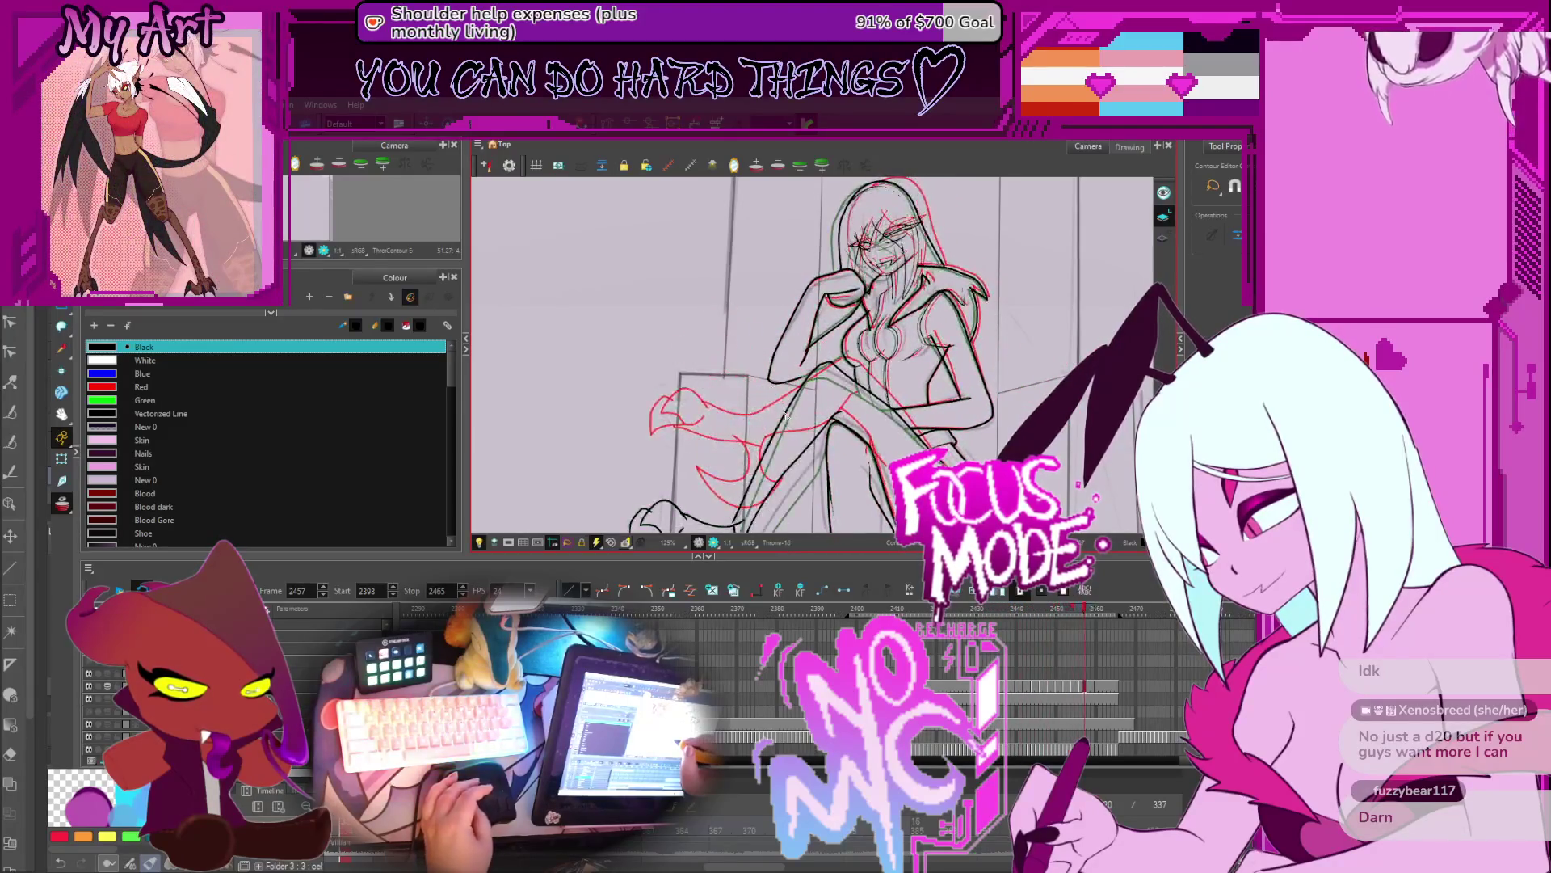
{"action": "key", "text": "comma"}
{"action": "key", "text": "comma"}
{"action": "key", "text": "comma"}
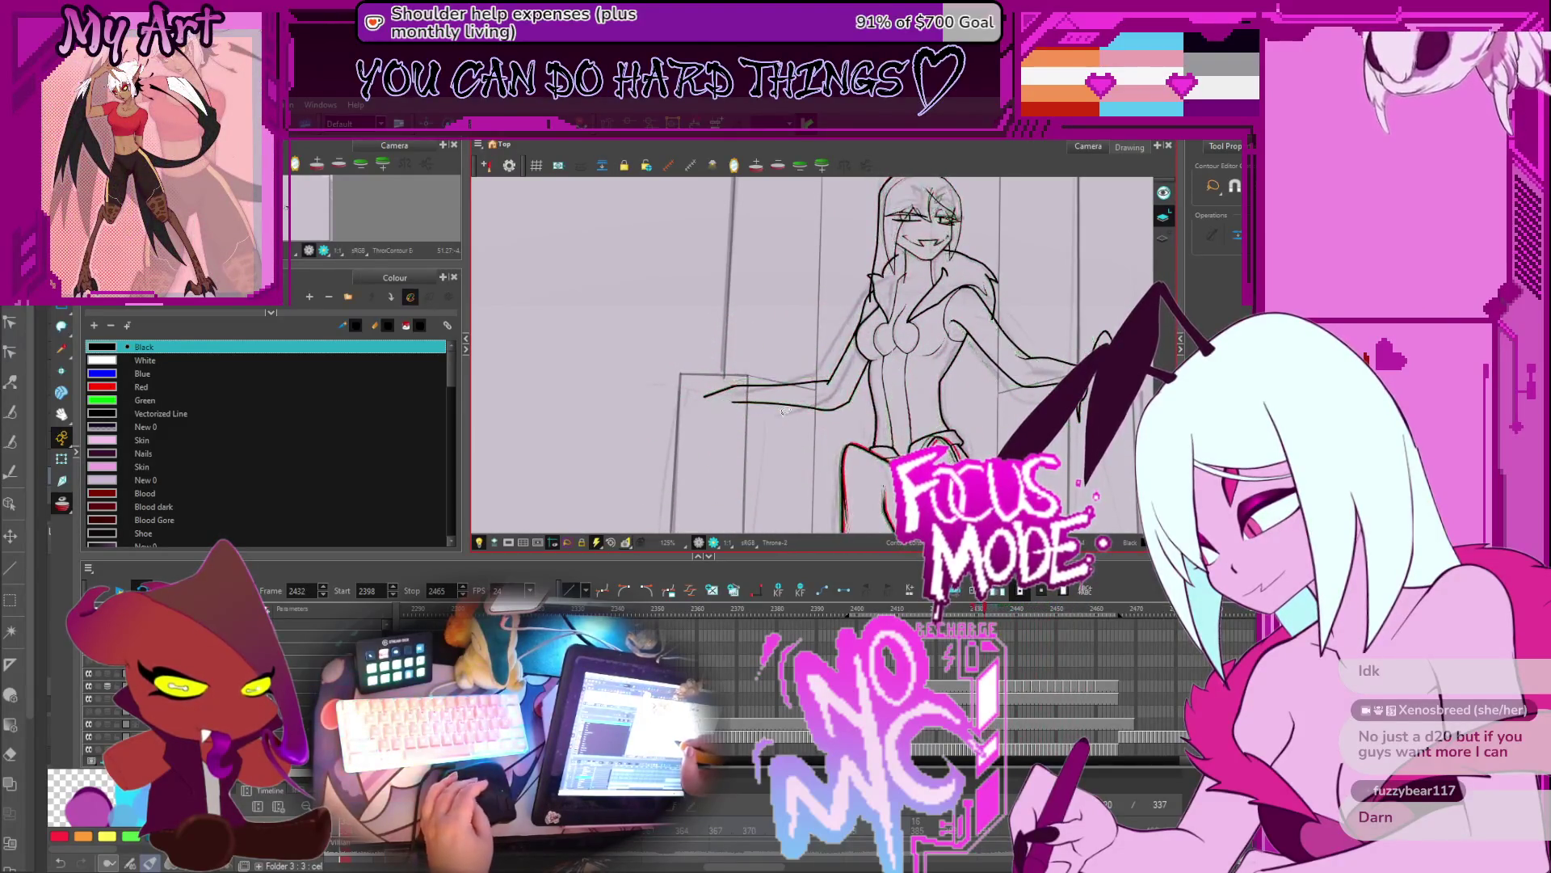
{"action": "key", "text": "period"}
{"action": "key", "text": "period"}
{"action": "key", "text": "period"}
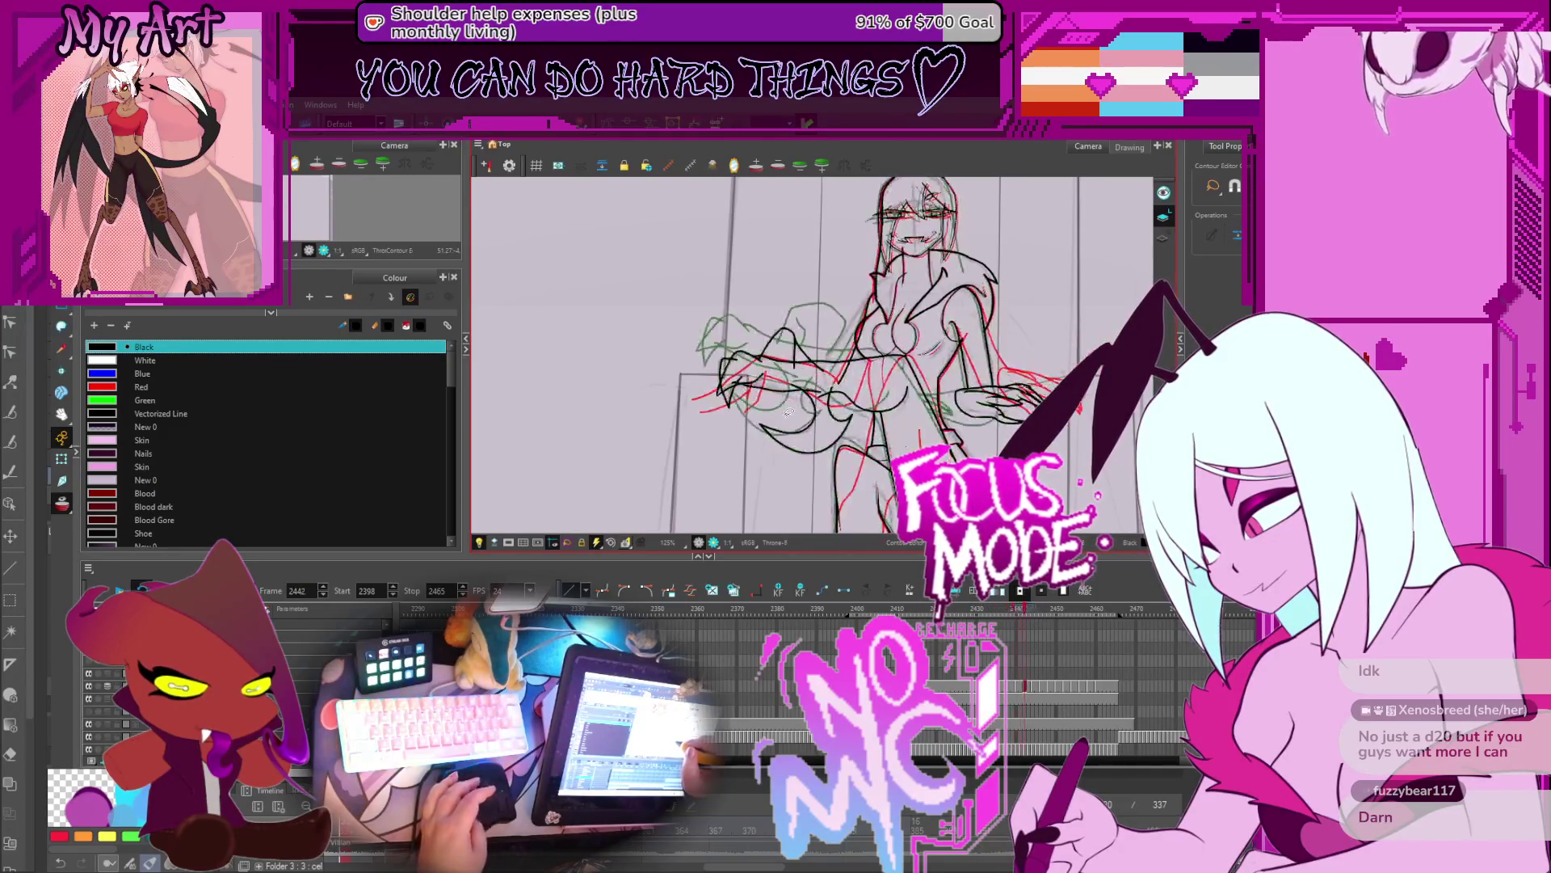
{"action": "key", "text": "period"}
{"action": "key", "text": "period"}
{"action": "key", "text": "period"}
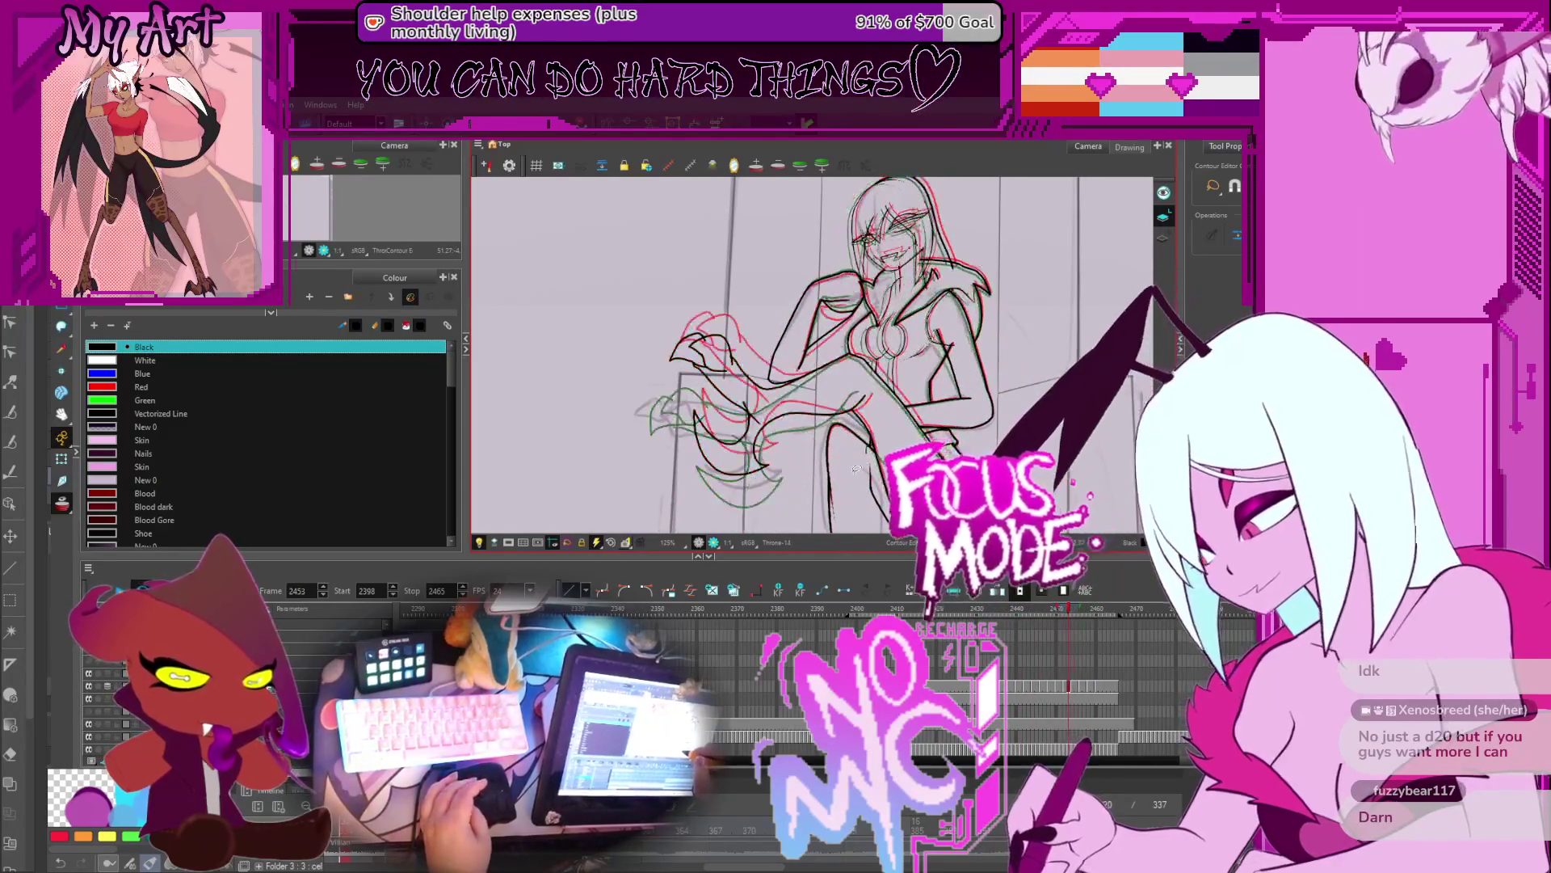
{"action": "key", "text": "comma"}
{"action": "key", "text": "comma"}
{"action": "key", "text": "comma"}
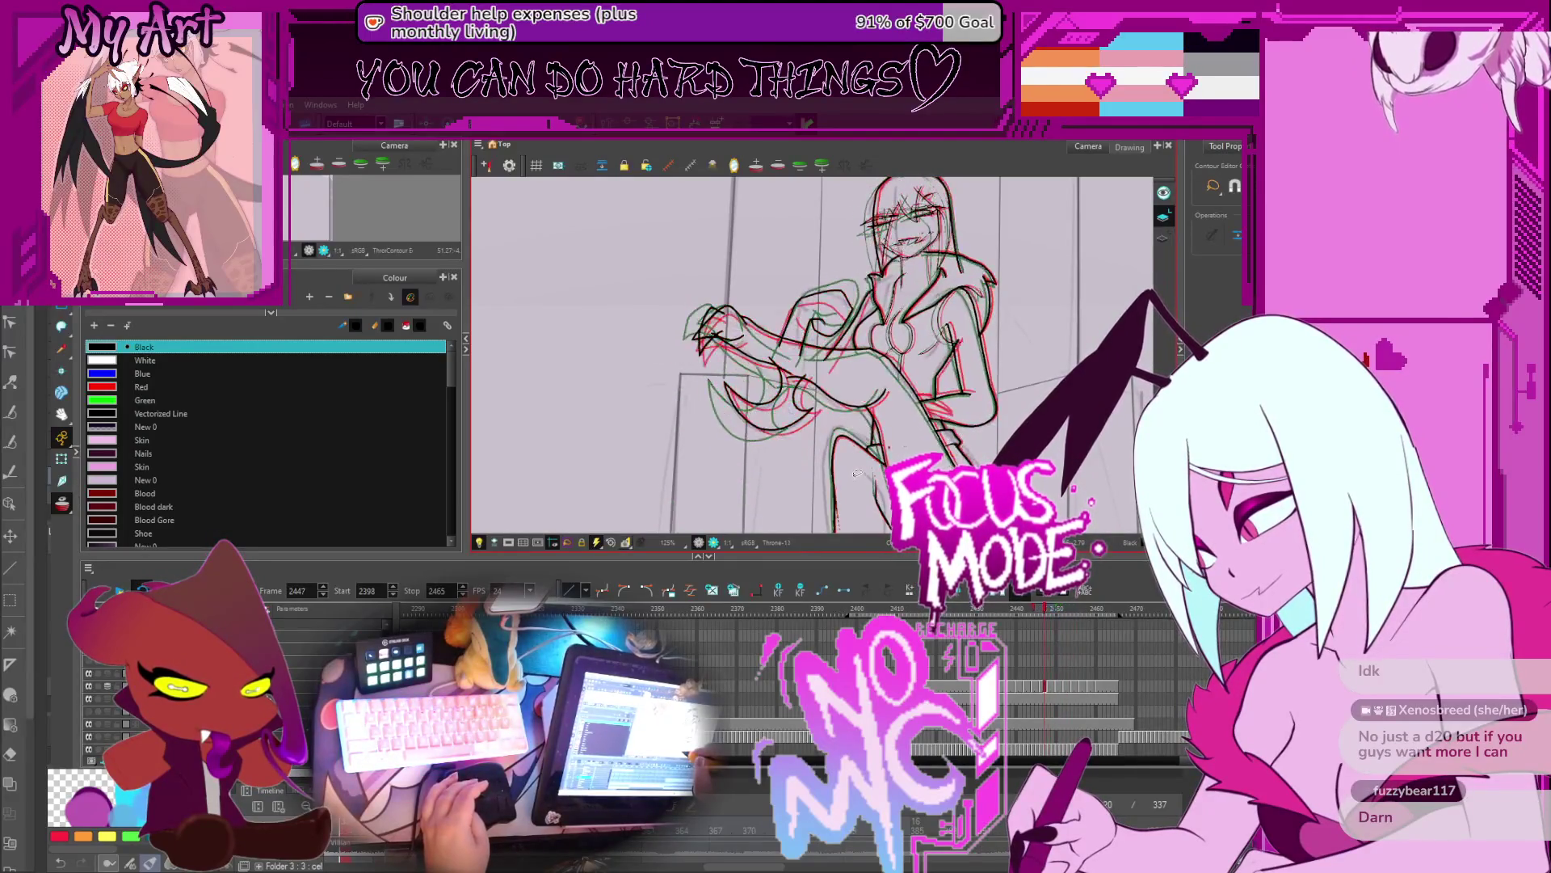
{"action": "scroll", "coordinate": [857, 474], "scroll_direction": "down", "scroll_amount": 2}
{"action": "key", "text": "comma"}
{"action": "left_click_drag", "start_coordinate": [857, 474], "coordinate": [859, 433]}
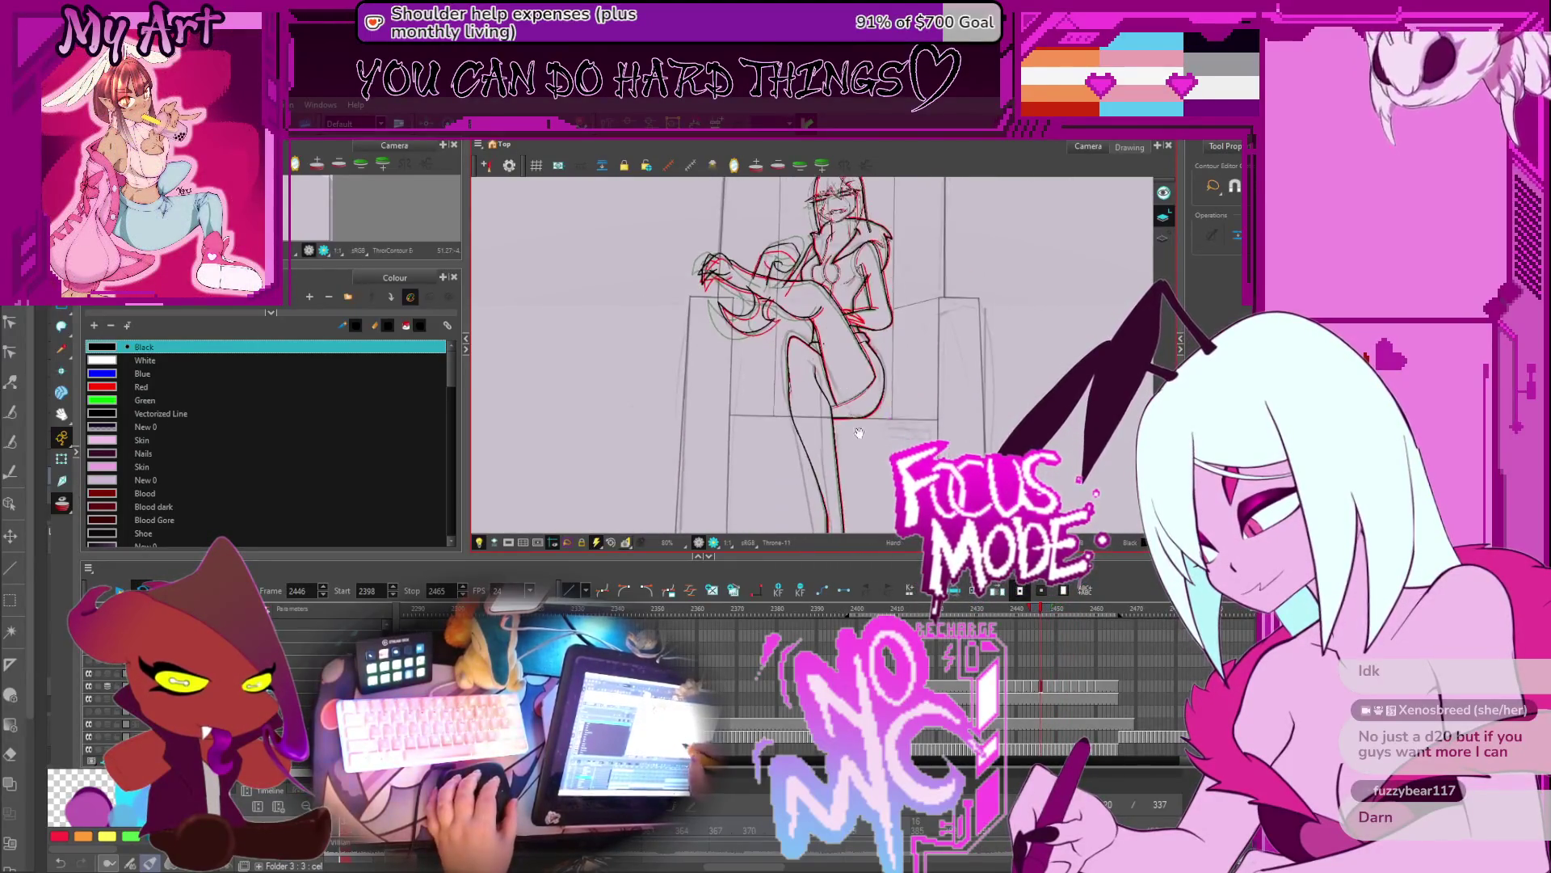
Step: Zoom in, select the tiny stray stroke beside the leg, then zoom out and step back to frame 2445
{"action": "scroll", "coordinate": [860, 404], "scroll_direction": "up", "scroll_amount": 7}
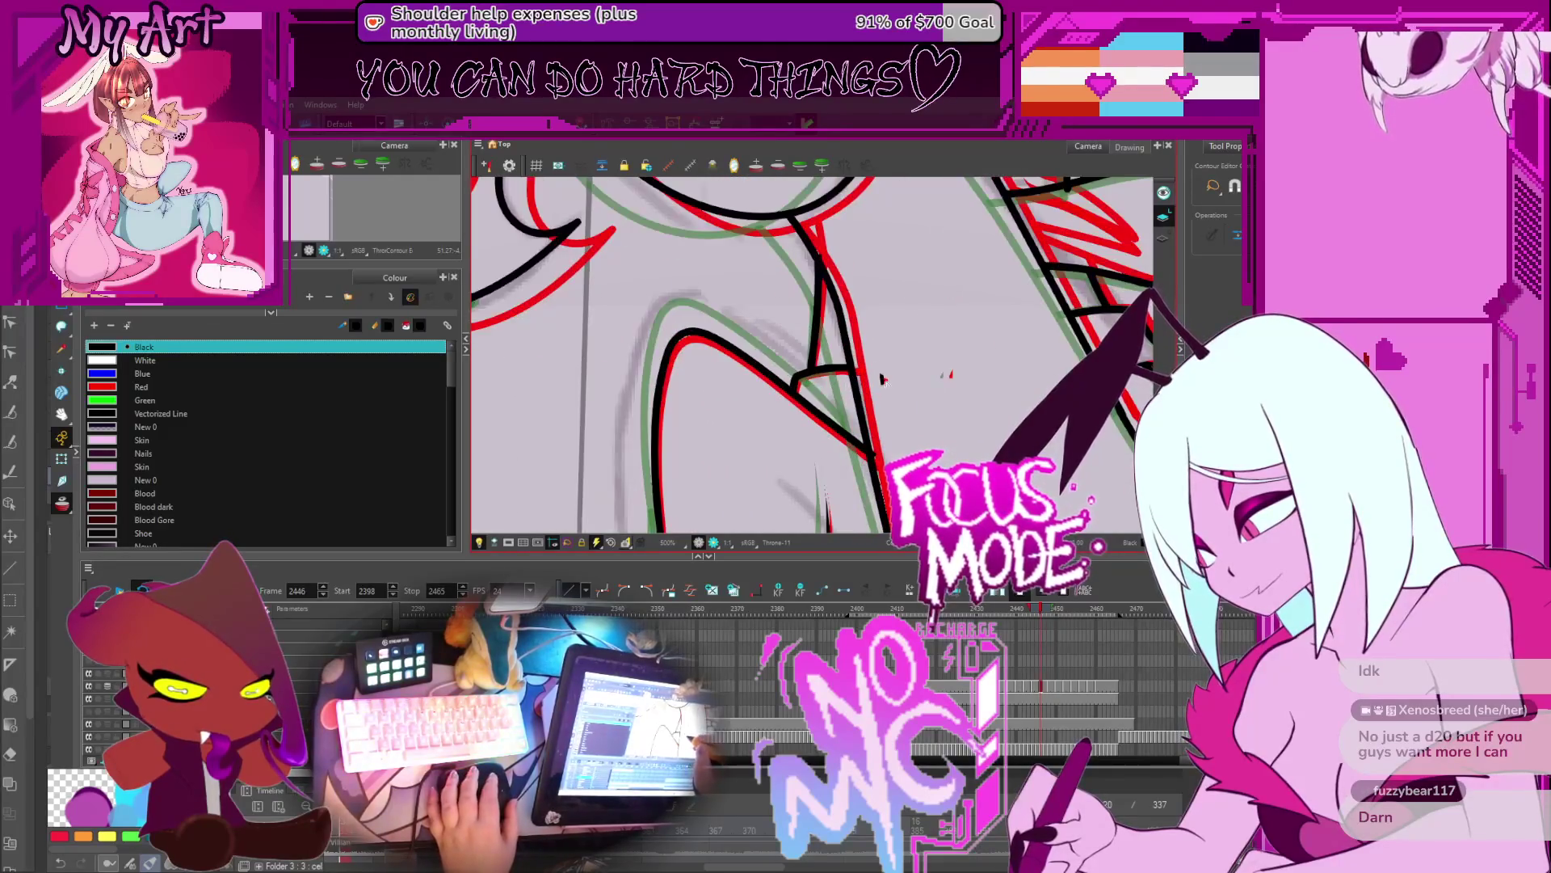
{"action": "left_click", "coordinate": [881, 379]}
{"action": "scroll", "coordinate": [905, 388], "scroll_direction": "right", "scroll_amount": 1}
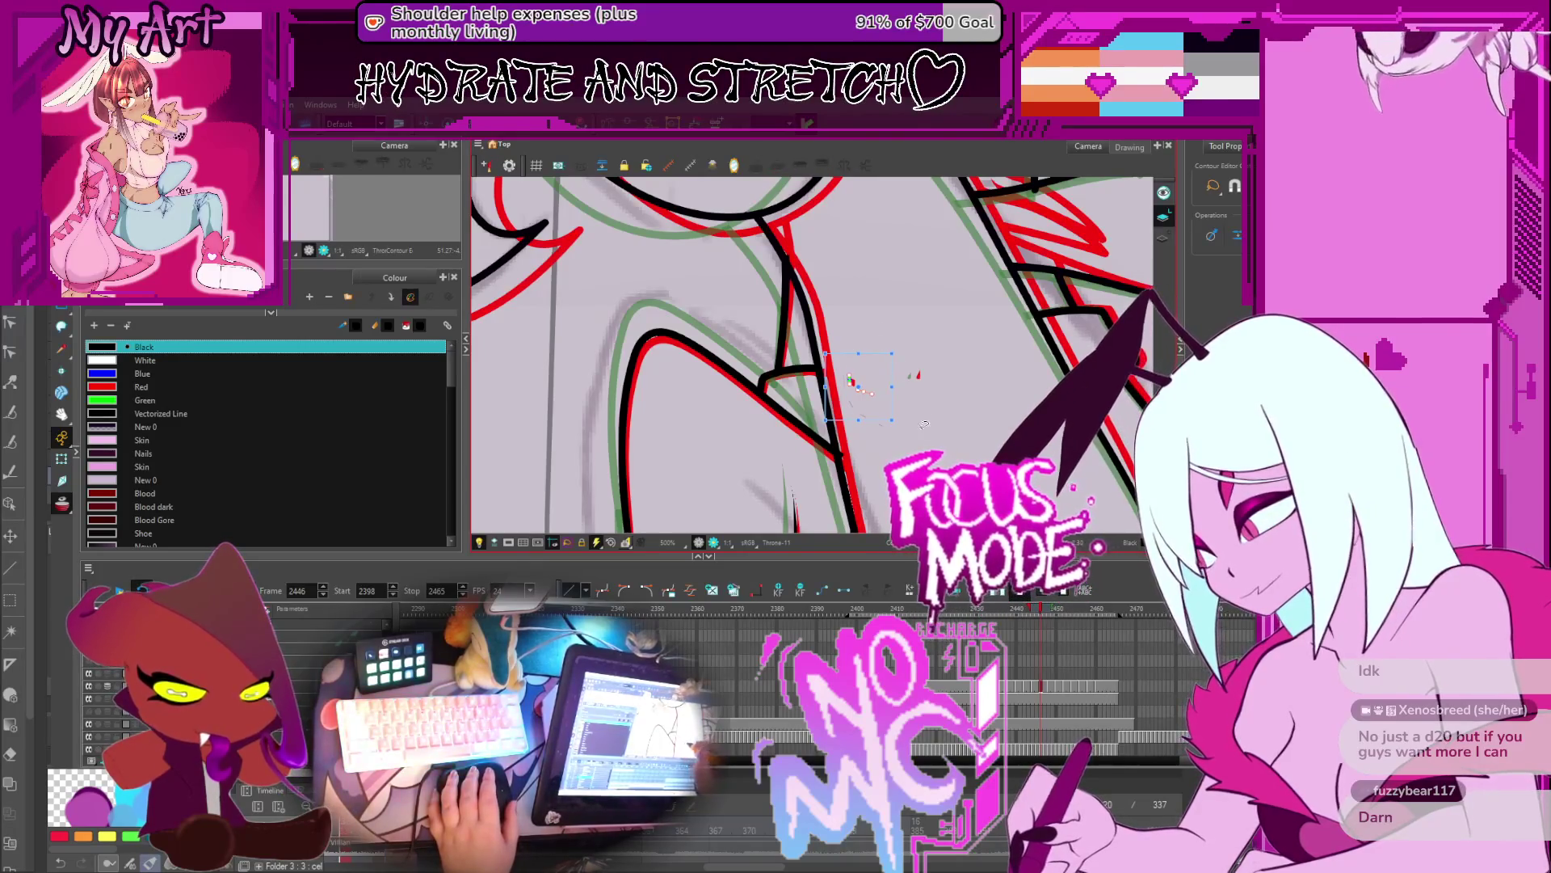
{"action": "scroll", "coordinate": [903, 397], "scroll_direction": "down", "scroll_amount": 4}
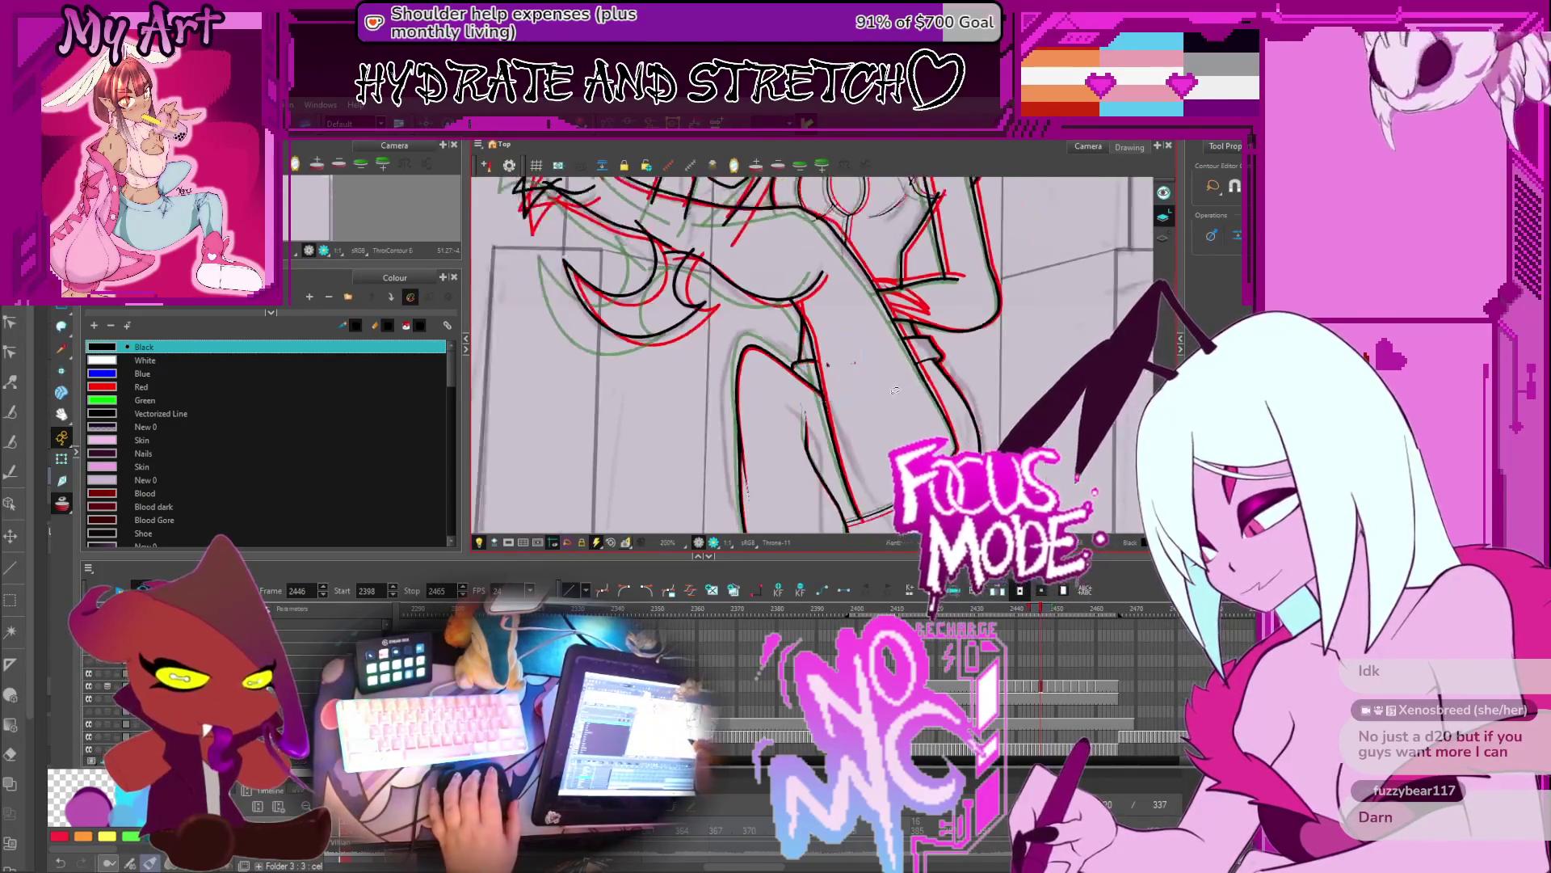
{"action": "scroll", "coordinate": [903, 398], "scroll_direction": "down", "scroll_amount": 5}
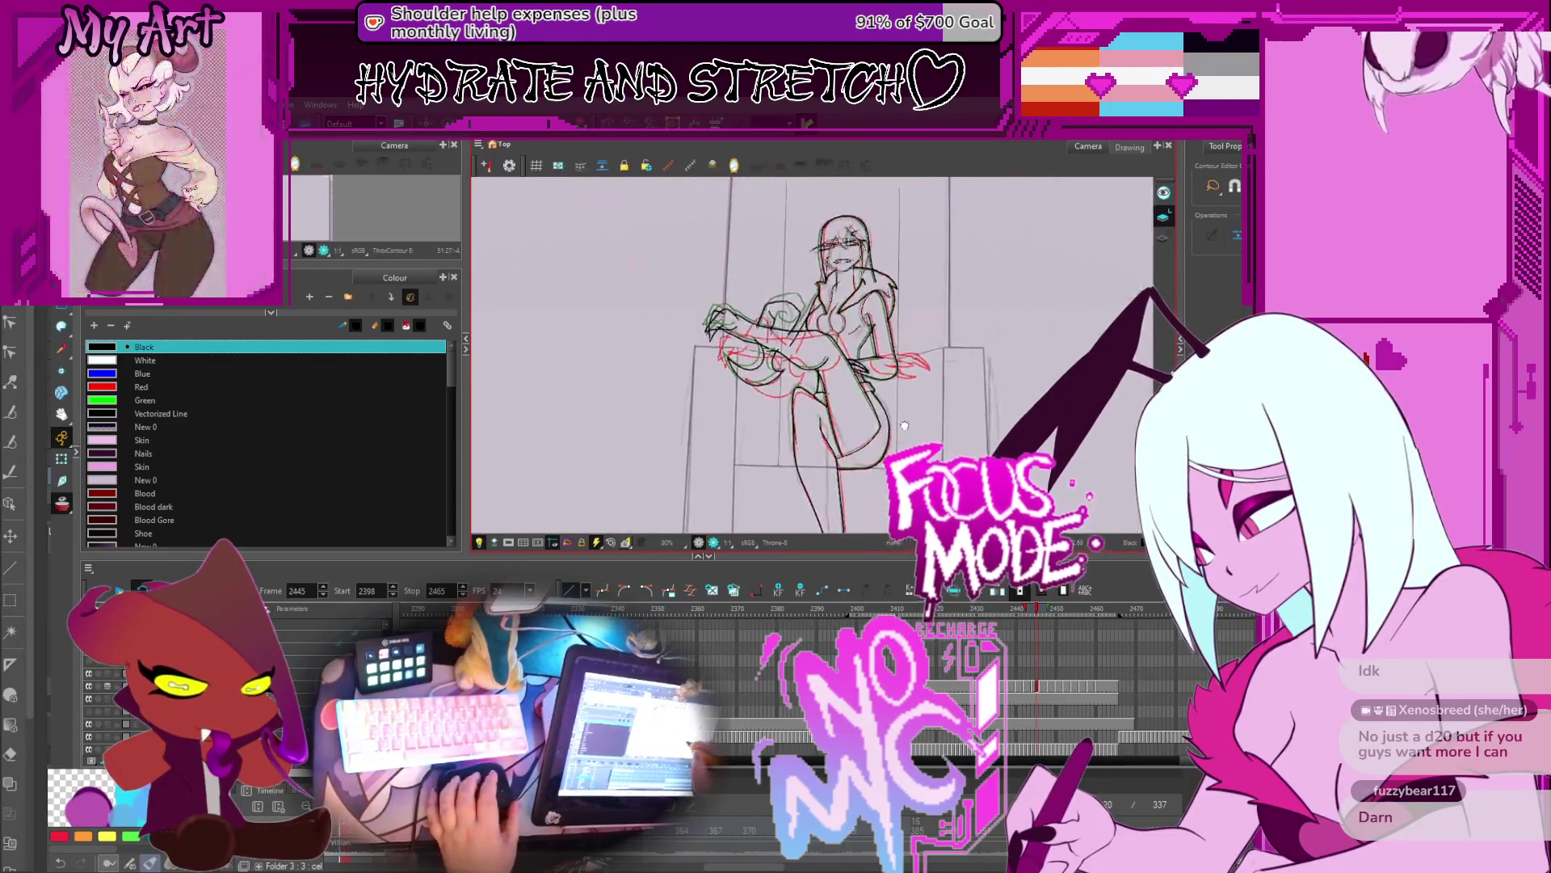
{"action": "key", "text": "comma"}
{"action": "key", "text": "comma"}
{"action": "key", "text": "comma"}
{"action": "key", "text": "comma"}
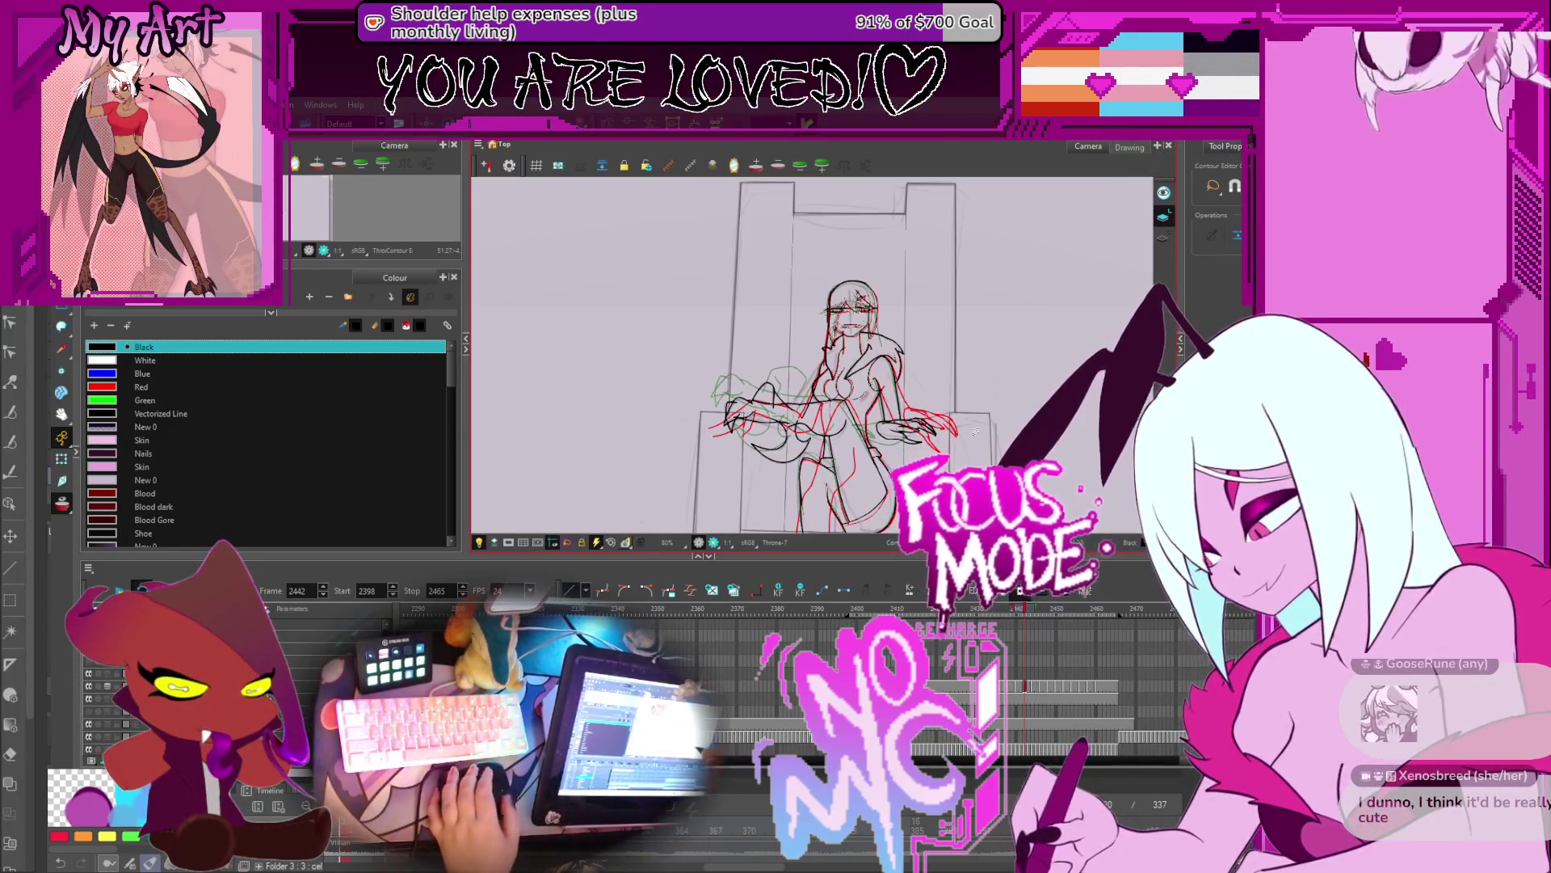
Step: Go to frame 2464 and frame the seated figure at 50% zoom for the crossed legs
{"action": "key", "text": "Return"}
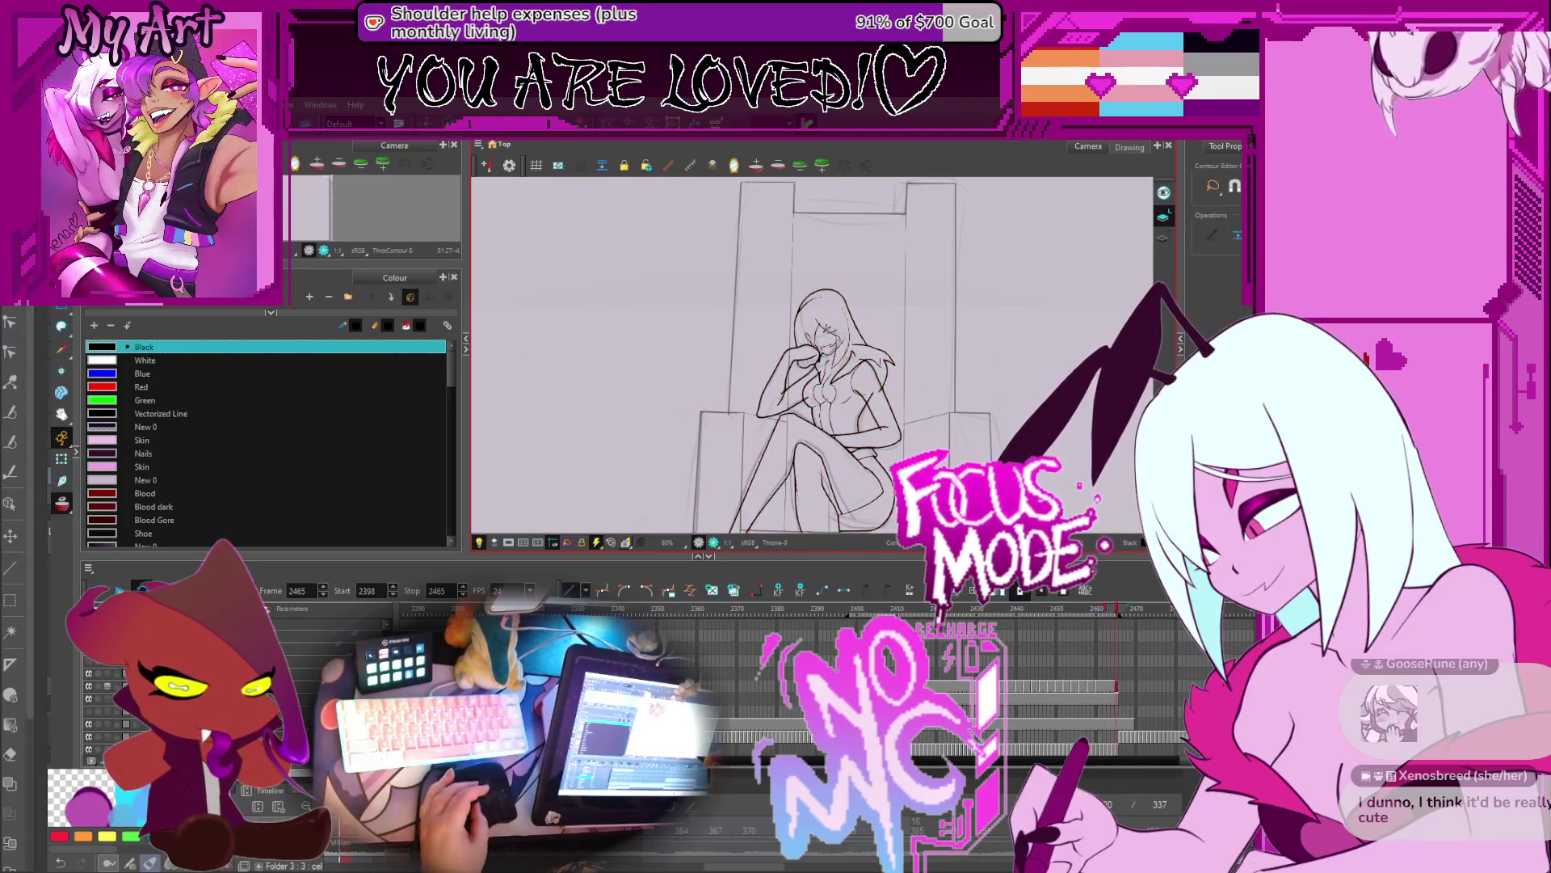
{"action": "key", "text": "comma"}
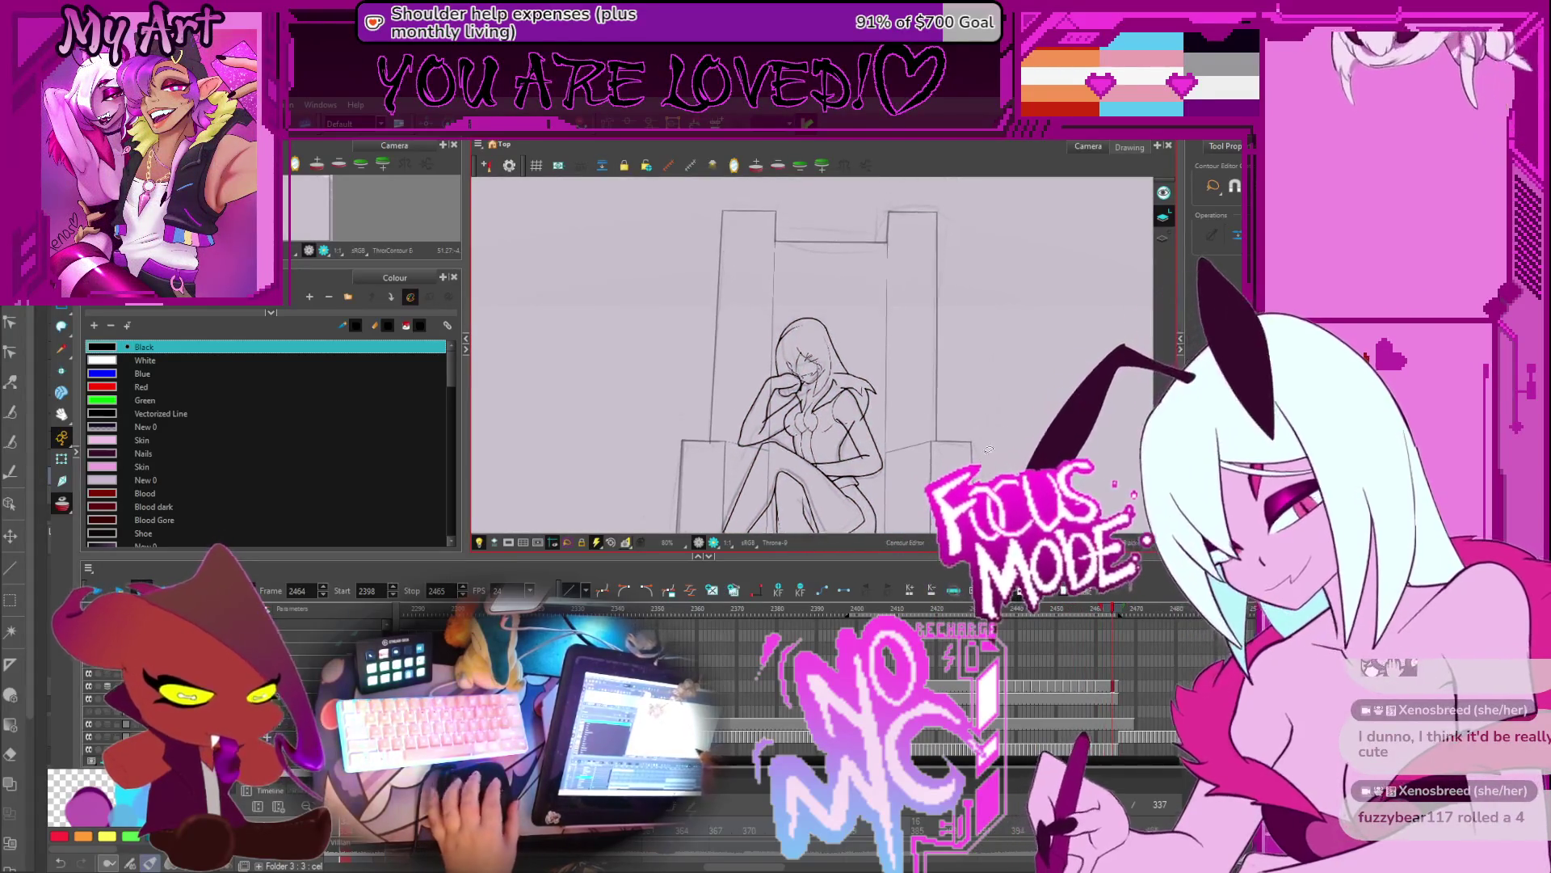
{"action": "key", "text": "2"}
{"action": "left_click_drag", "start_coordinate": [988, 449], "coordinate": [983, 413]}
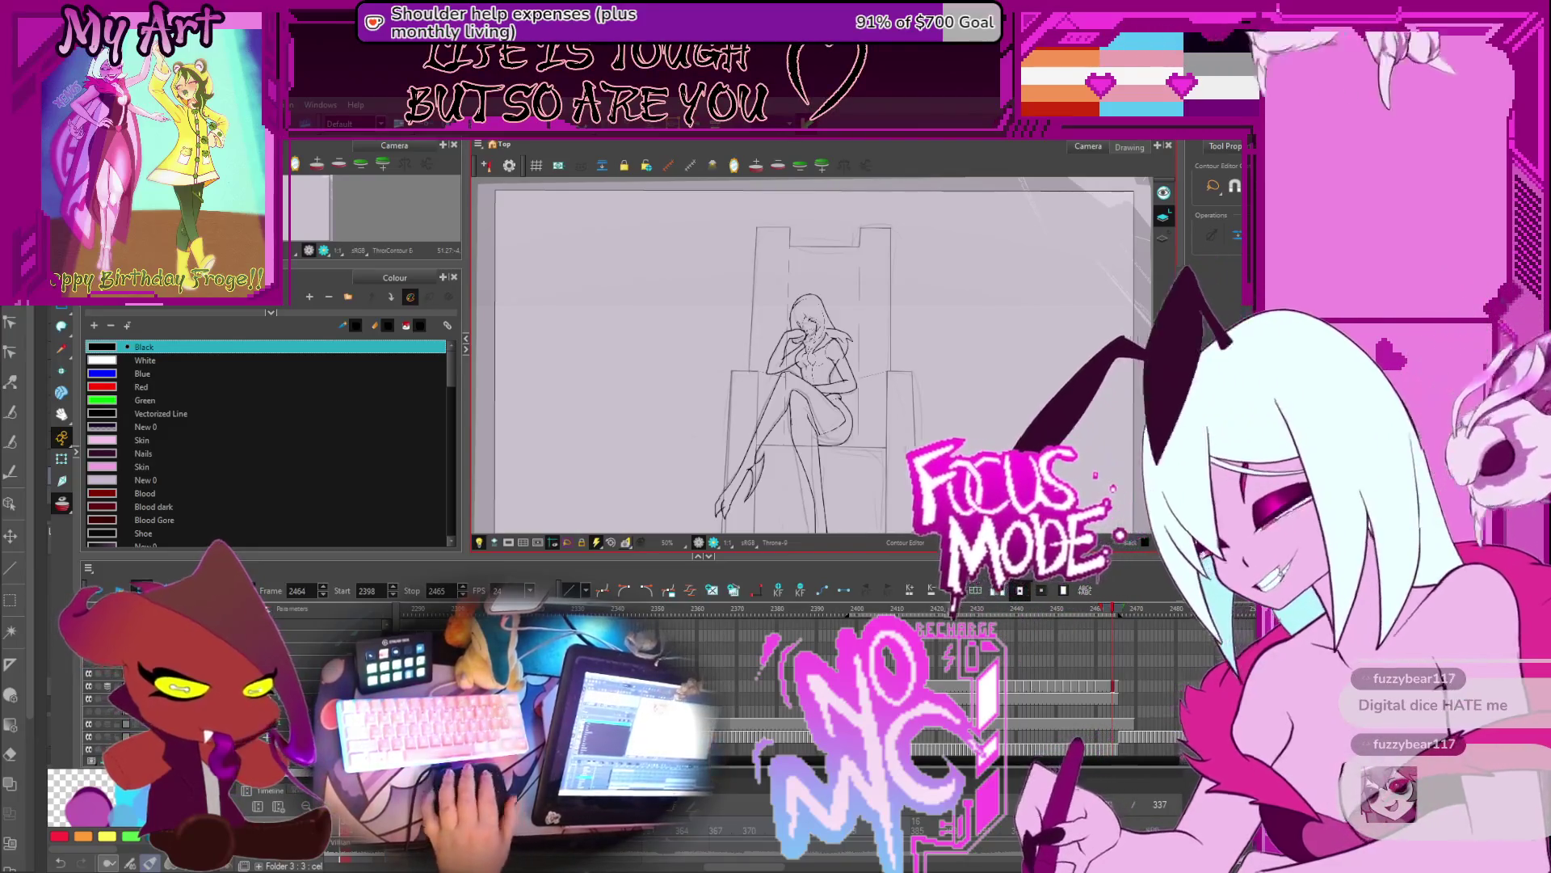
{"action": "left_click_drag", "start_coordinate": [1029, 358], "coordinate": [1042, 344]}
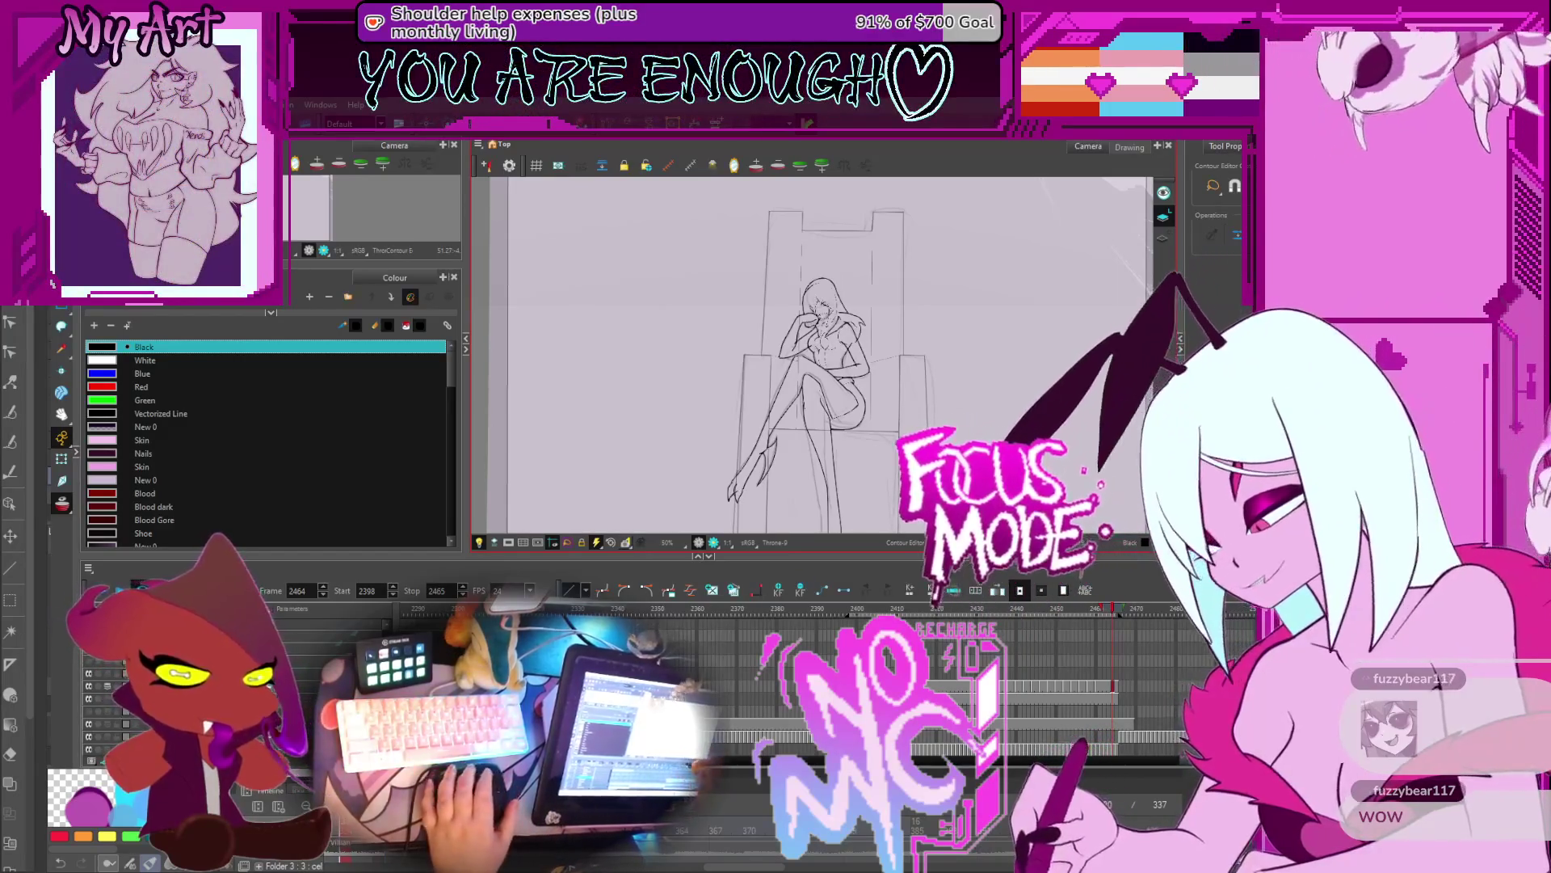
Step: Jump to frame 2400 and scrub the playhead forward through the poses
{"action": "left_click", "coordinate": [856, 610]}
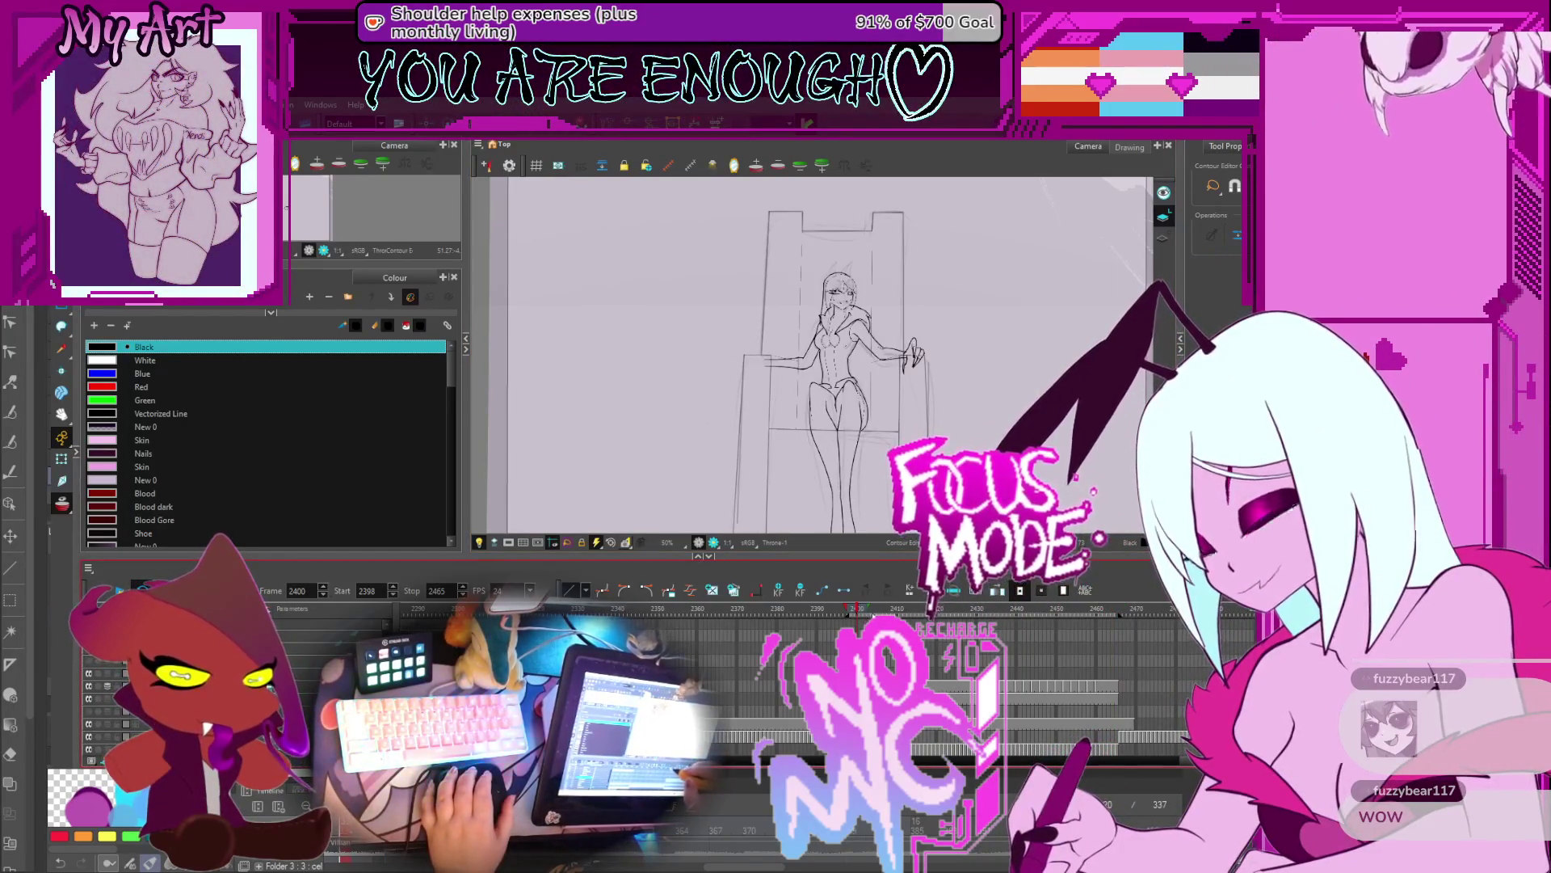
{"action": "mouse_move", "coordinate": [856, 611]}
{"action": "left_mouse_down"}
{"action": "mouse_move", "coordinate": [1039, 629]}
{"action": "mouse_move", "coordinate": [869, 639]}
{"action": "left_mouse_up"}
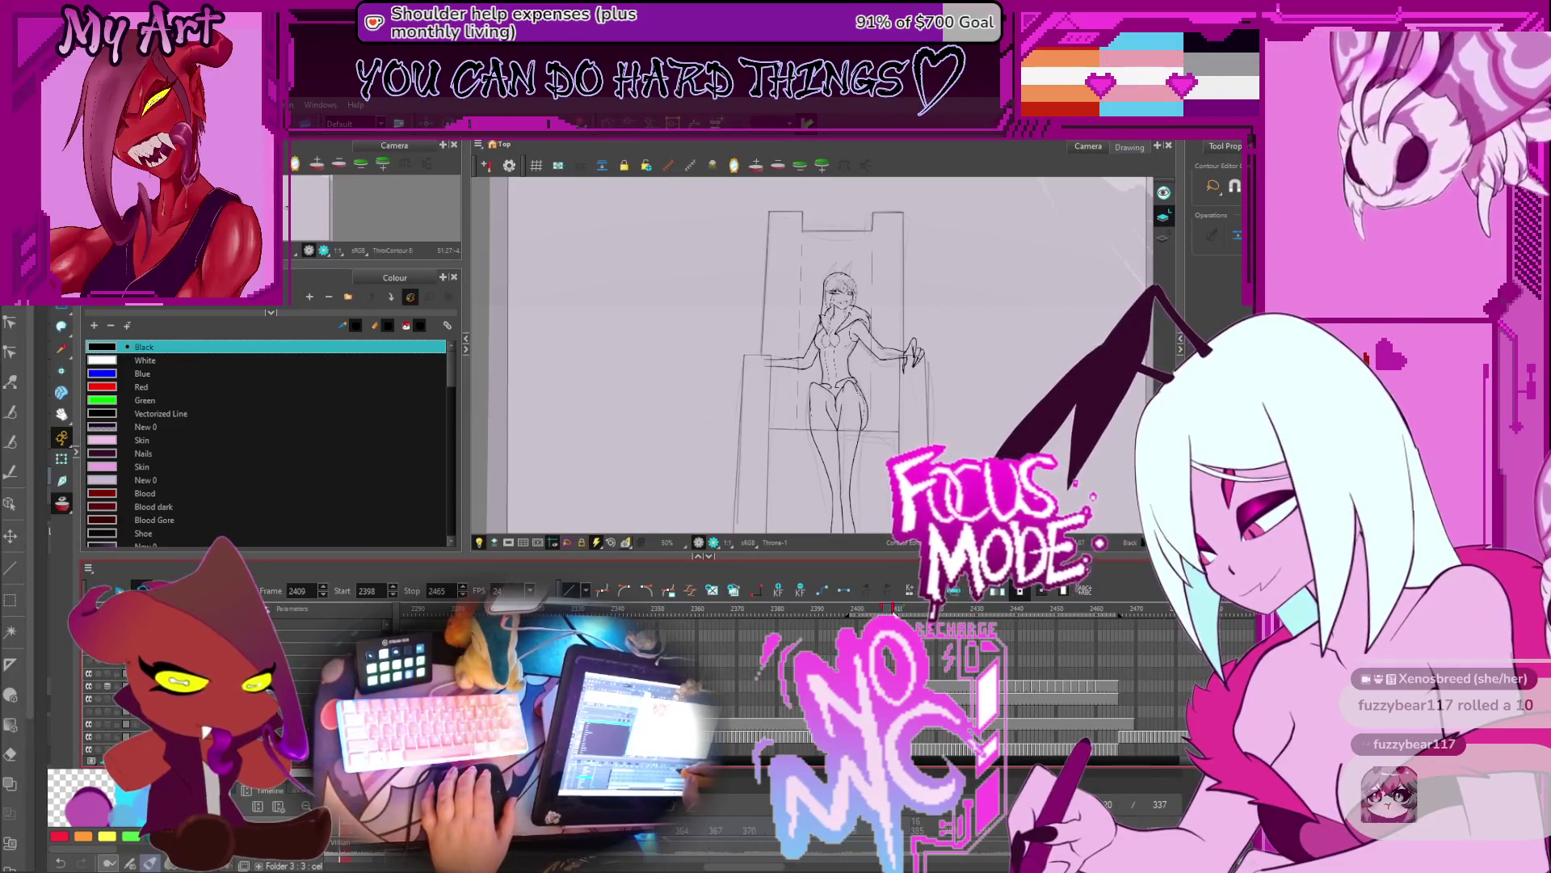
Step: Scrub forward from frame 2413, then return to the empty throne frame 2392 at 40% zoom
{"action": "left_click", "coordinate": [910, 611]}
{"action": "mouse_move", "coordinate": [911, 619]}
{"action": "left_mouse_down"}
{"action": "mouse_move", "coordinate": [1044, 631]}
{"action": "mouse_move", "coordinate": [924, 622]}
{"action": "left_mouse_up"}
{"action": "scroll", "coordinate": [932, 437], "scroll_direction": "up", "scroll_amount": 2}
{"action": "left_click", "coordinate": [825, 620]}
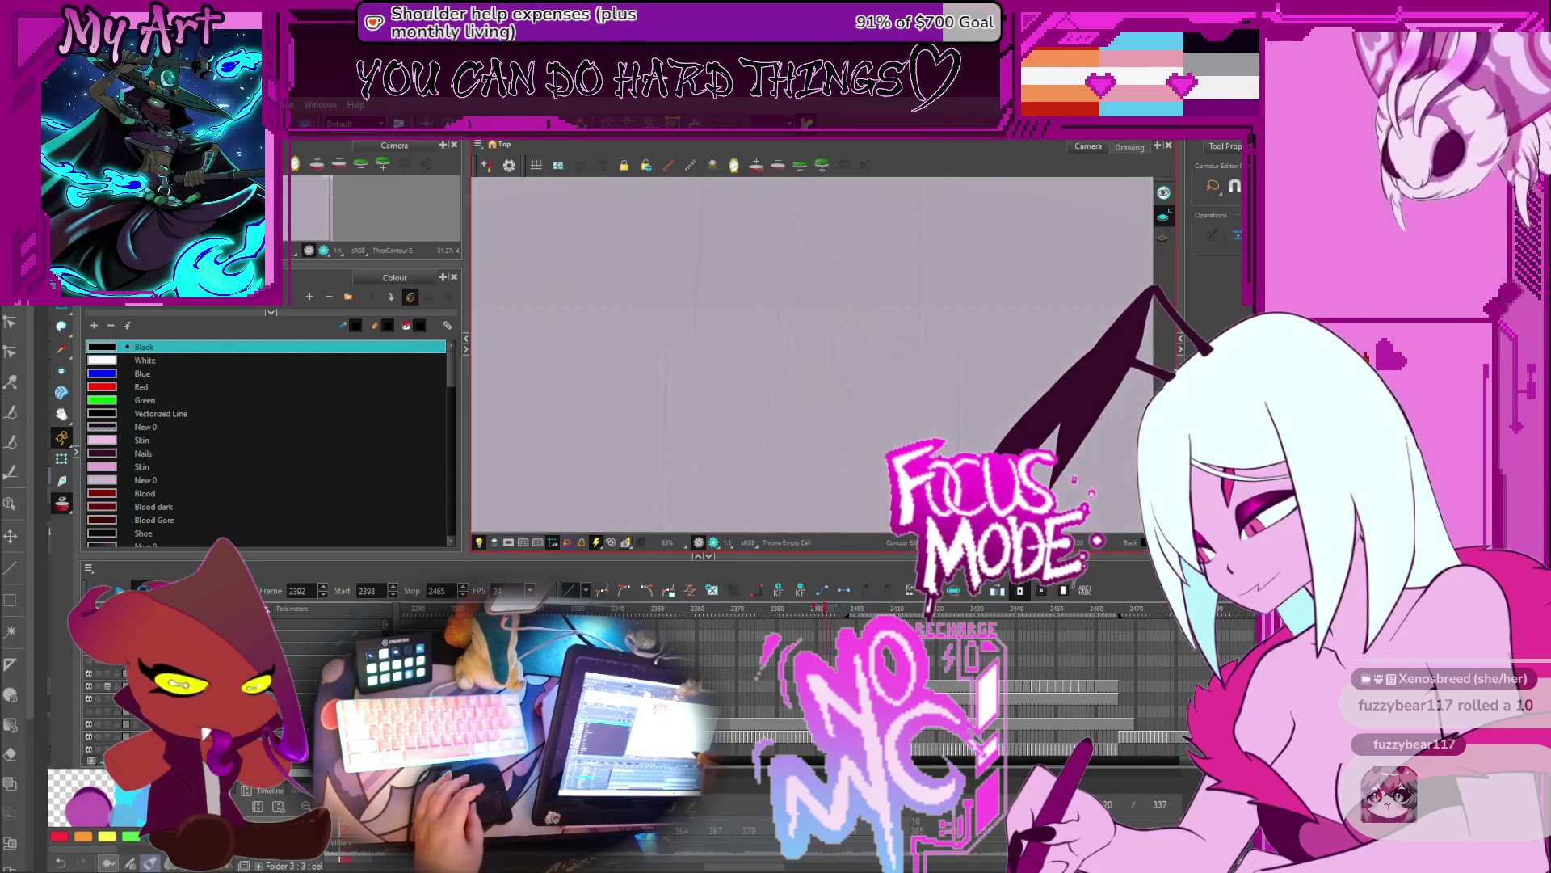
{"action": "scroll", "coordinate": [951, 460], "scroll_direction": "down", "scroll_amount": 2}
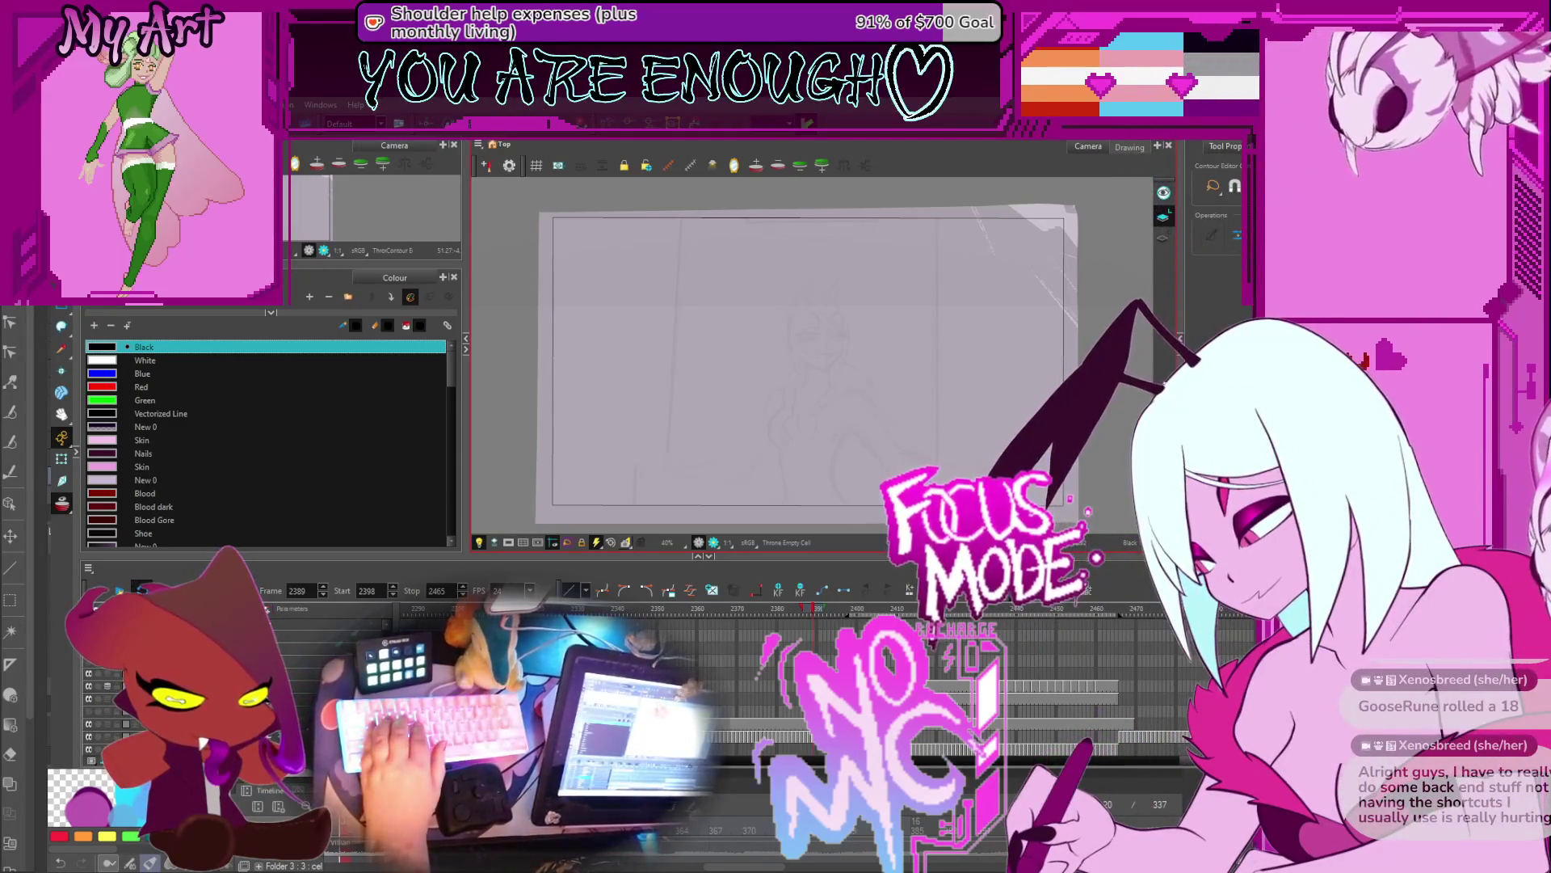
Step: Set the playhead to frame 2408, then scroll the timeline back toward the clawed-hand drawing at 2321
{"action": "left_click", "coordinate": [889, 608]}
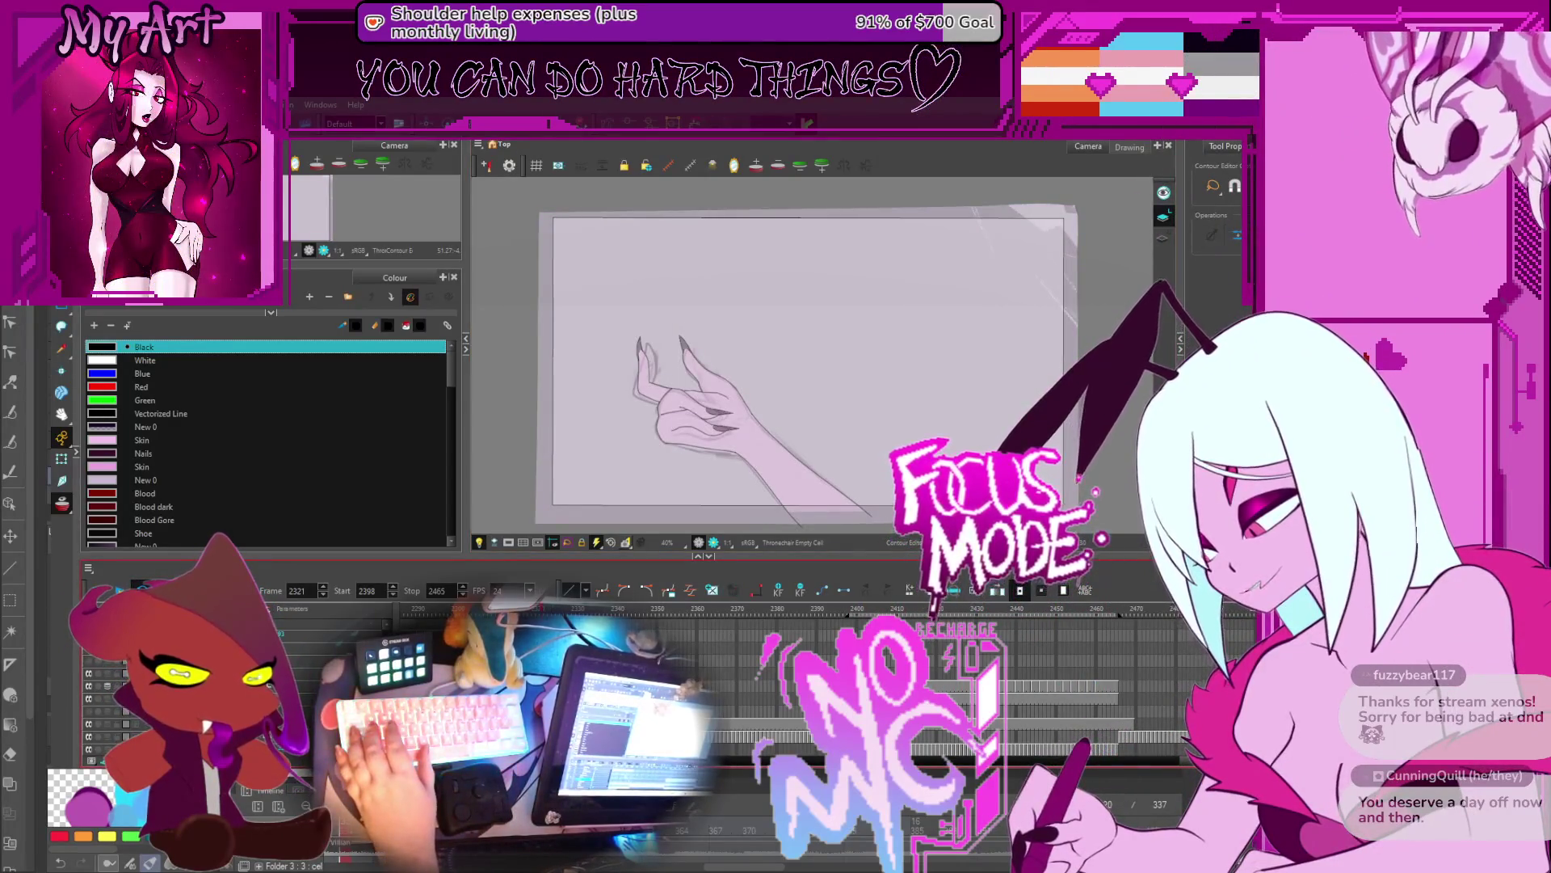
{"action": "scroll", "coordinate": [931, 656], "scroll_direction": "left", "scroll_amount": 5}
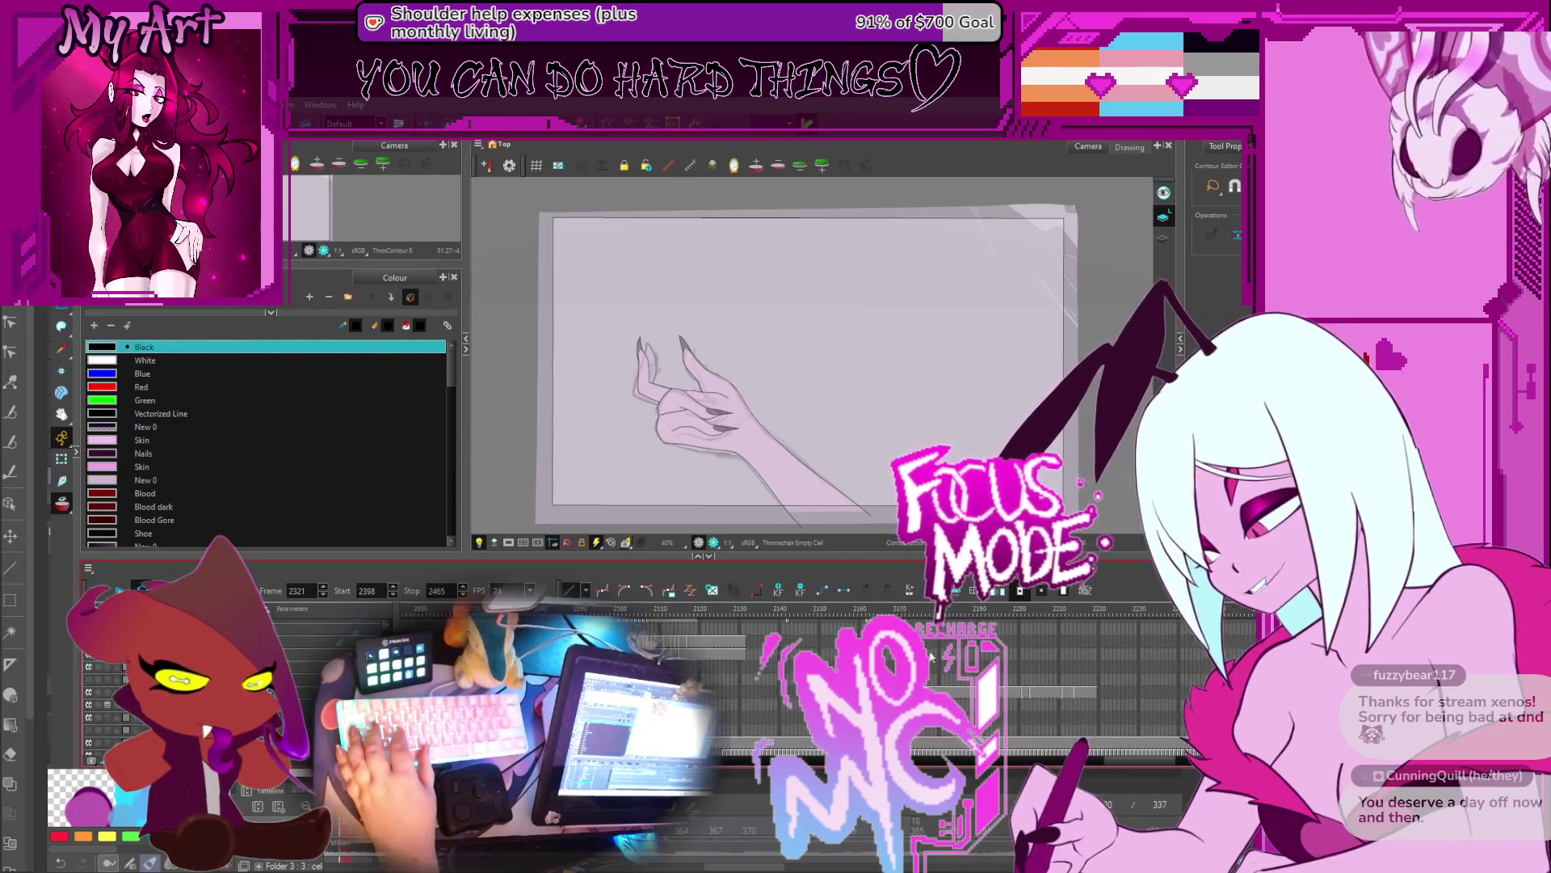
Step: Move the playhead back to frame 2060 and play the animation through to frame 2112
{"action": "mouse_move", "coordinate": [841, 611]}
{"action": "left_mouse_down"}
{"action": "mouse_move", "coordinate": [588, 612]}
{"action": "mouse_move", "coordinate": [631, 612]}
{"action": "left_mouse_up"}
{"action": "scroll", "coordinate": [588, 612], "scroll_direction": "left", "scroll_amount": 2}
{"action": "left_click", "coordinate": [676, 614]}
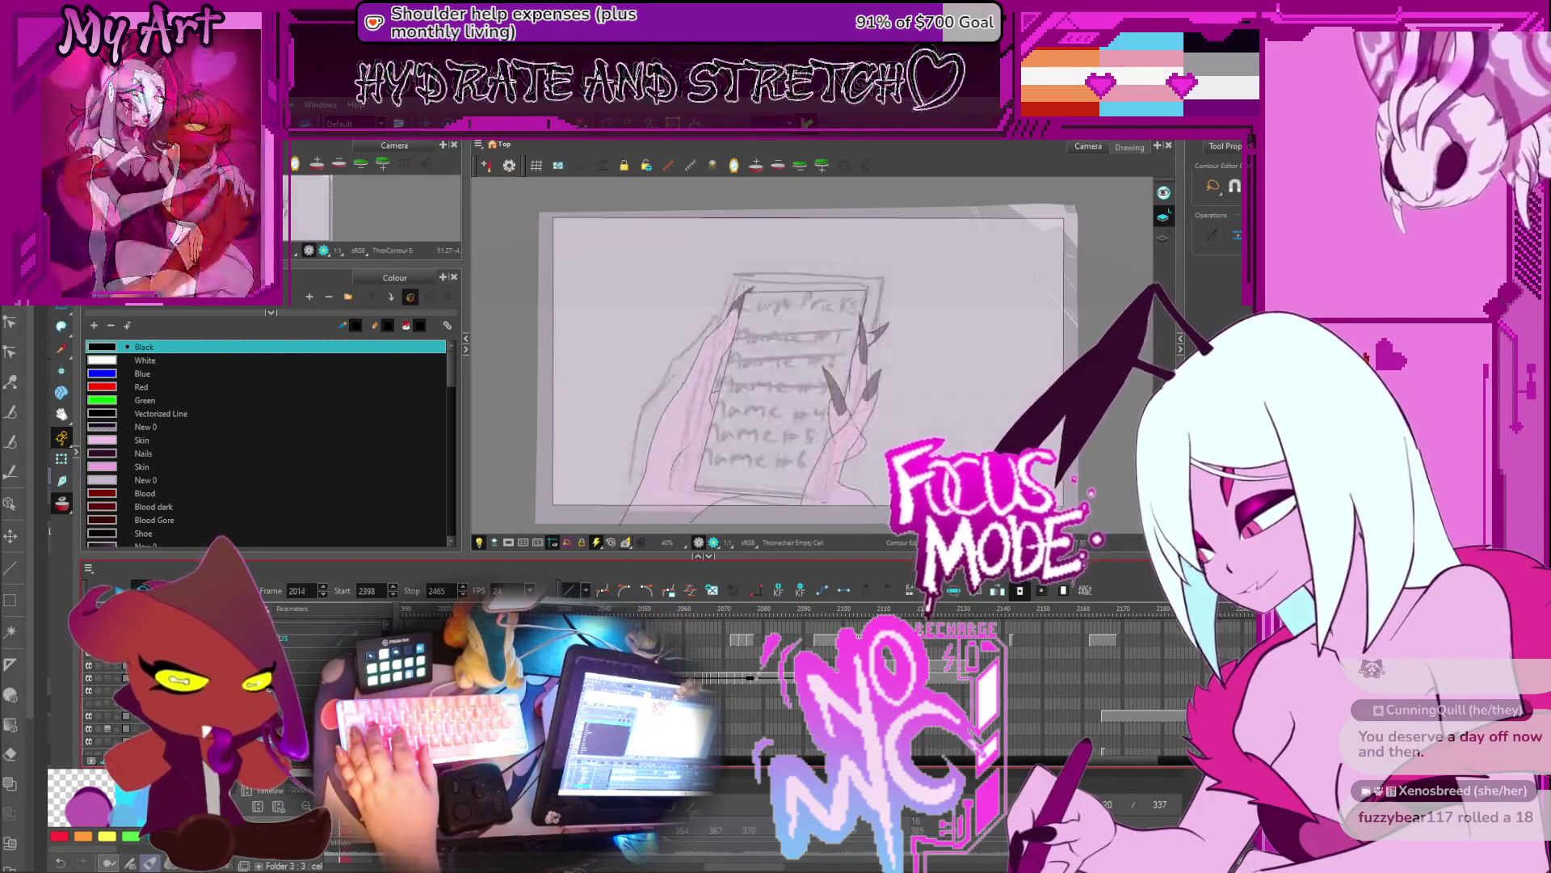
{"action": "key", "text": "Return"}
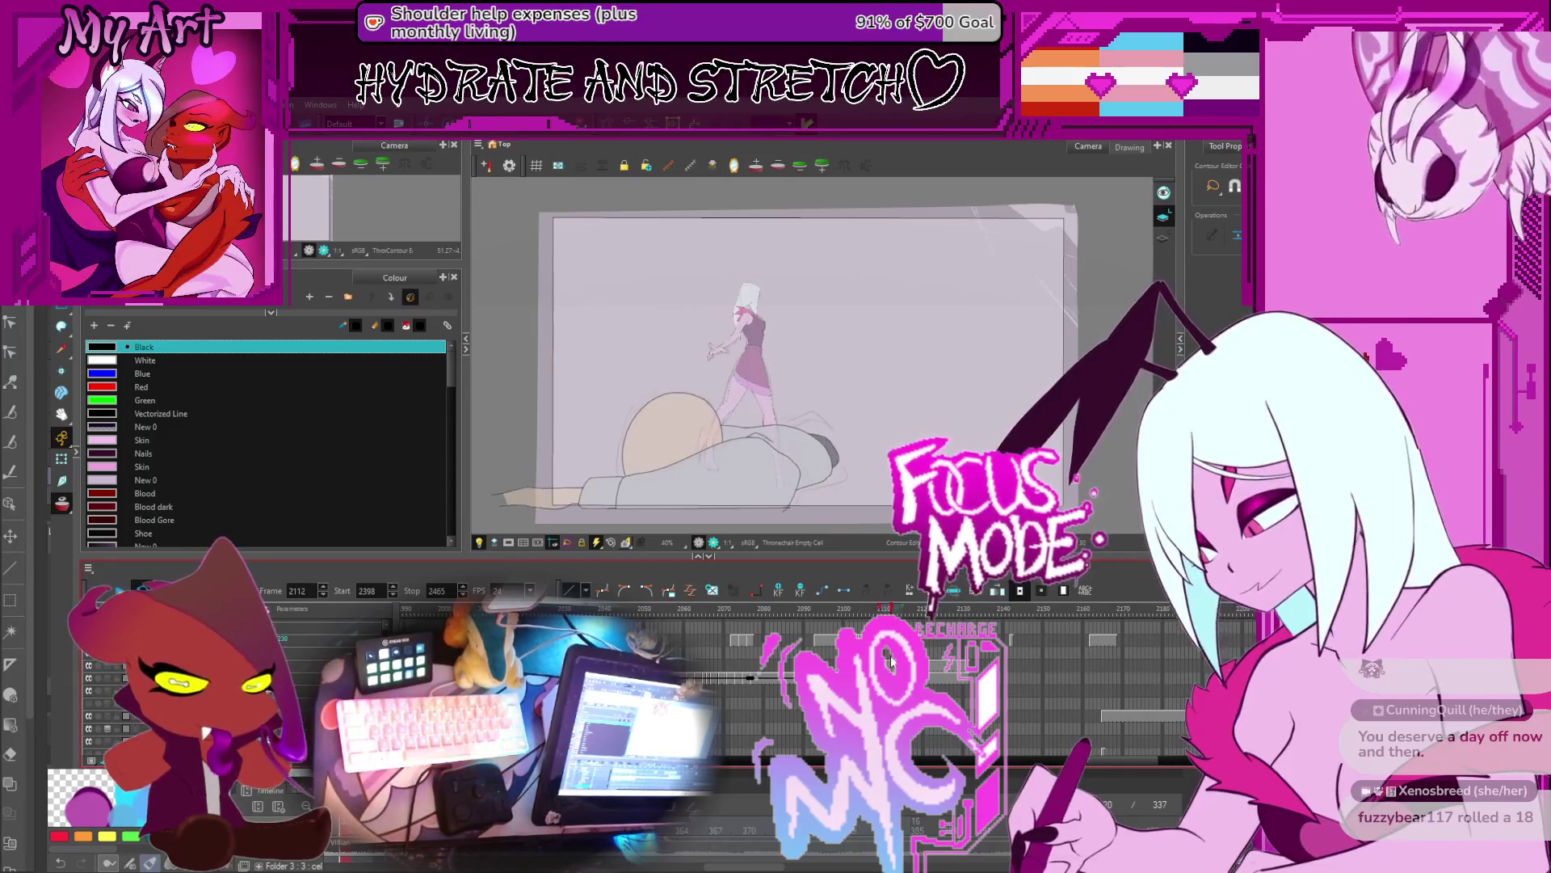